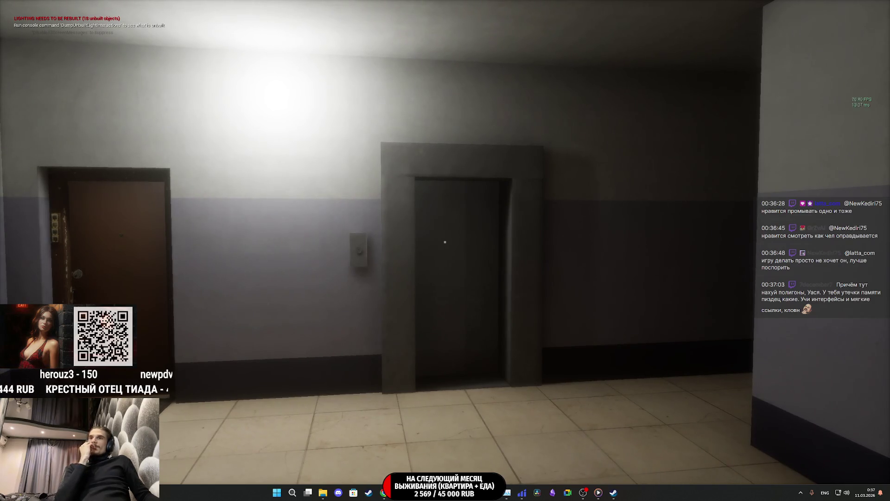
# - Step into the elevator and send it down to the 1st floor
pyautogui.press('w')
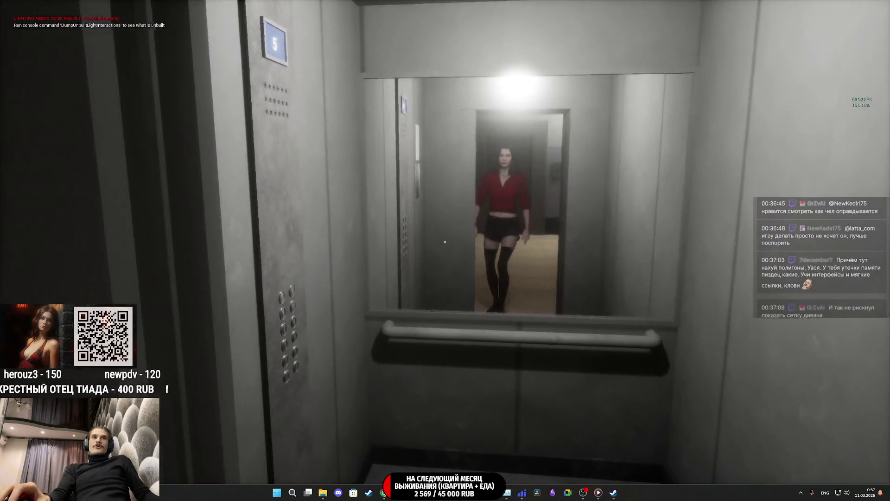
pyautogui.press('e')
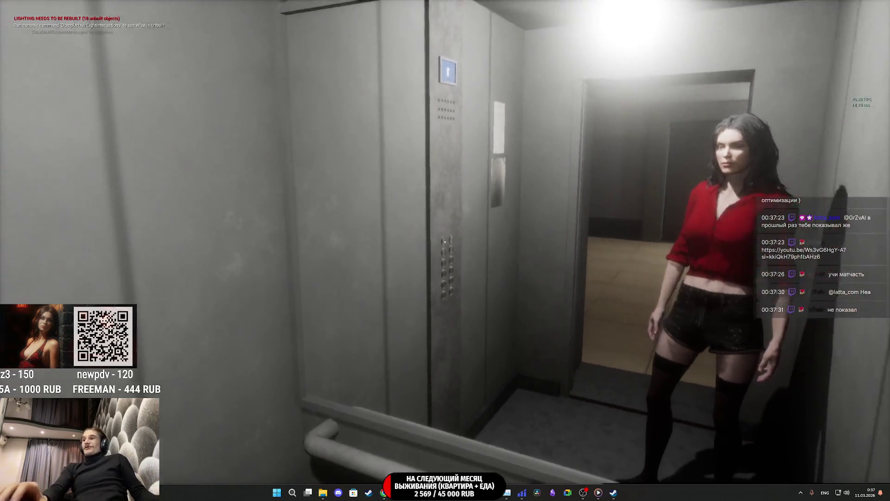
# - Walk out past the mailboxes, down the corridor and through the dark doorway onto the night street
pyautogui.press('w')
pyautogui.press('w')
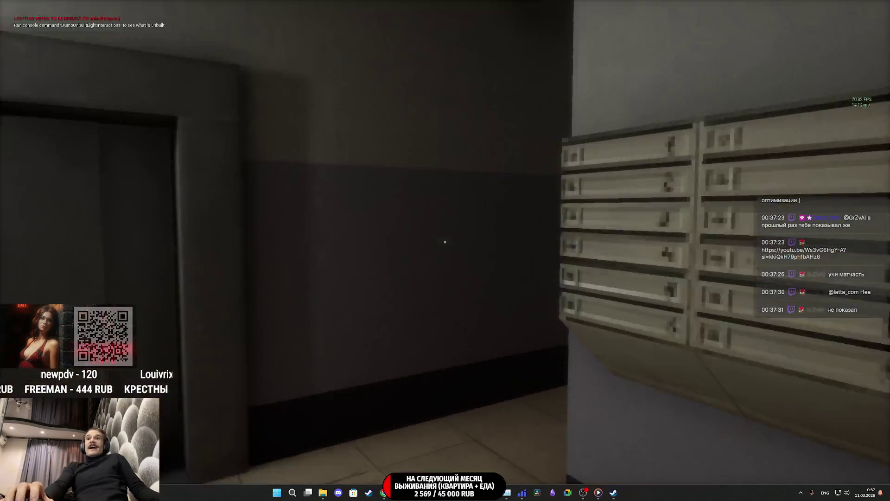
pyautogui.press('w')
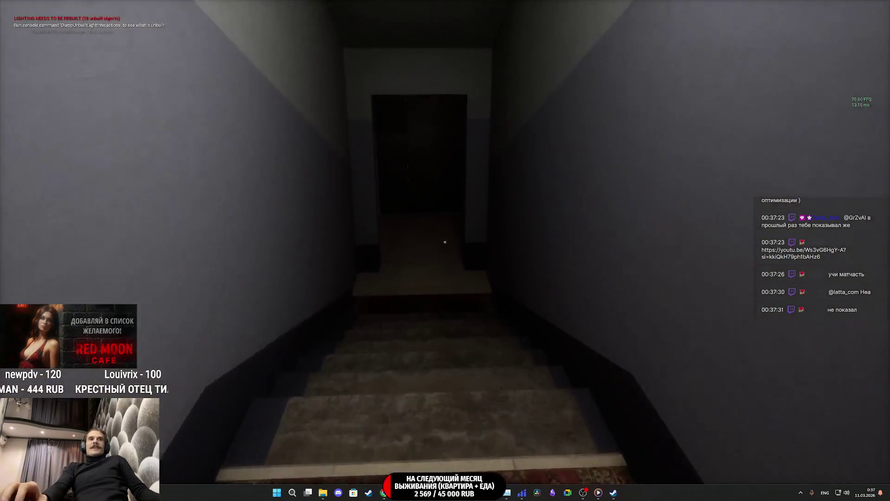
pyautogui.press('w')
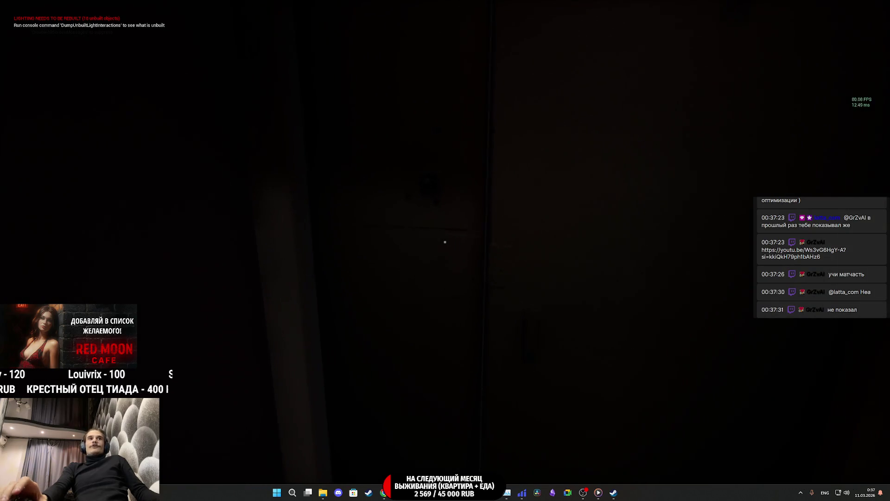
pyautogui.press('w')
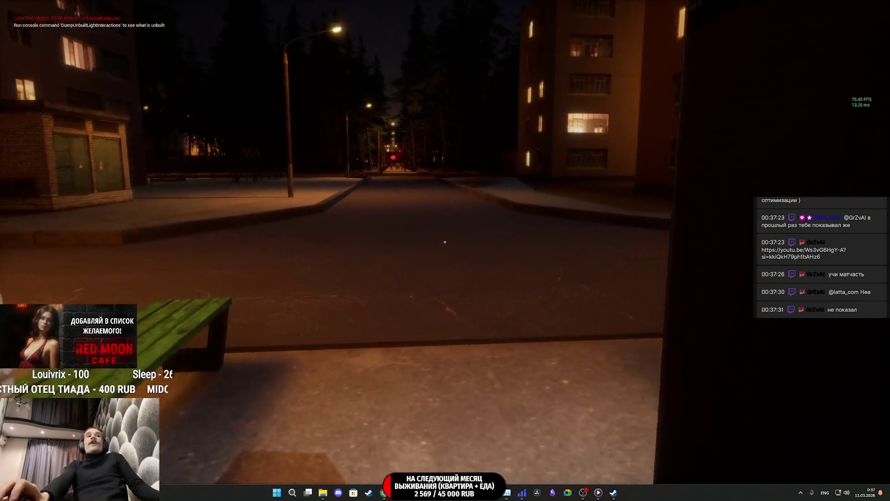
pyautogui.press('w')
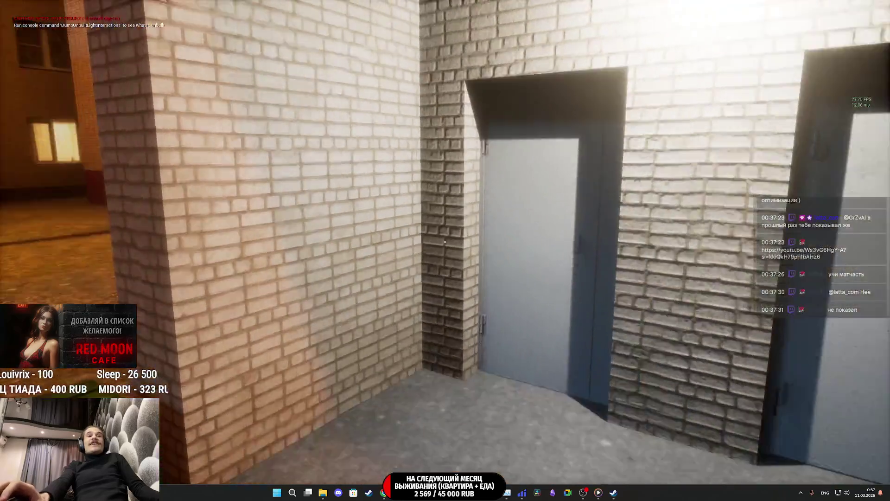
pyautogui.press('w')
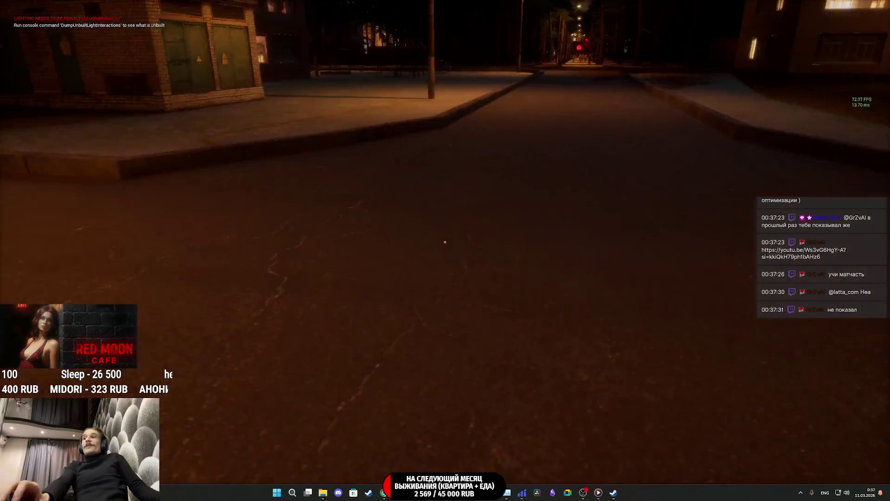
# - Cross the street past the lamp post to the apartment block's right-hand entrance door
pyautogui.press('d')
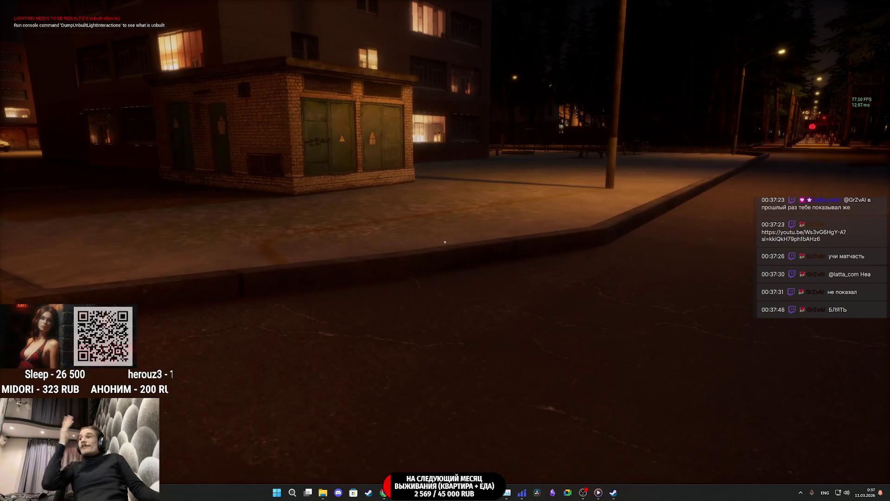
pyautogui.press('w')
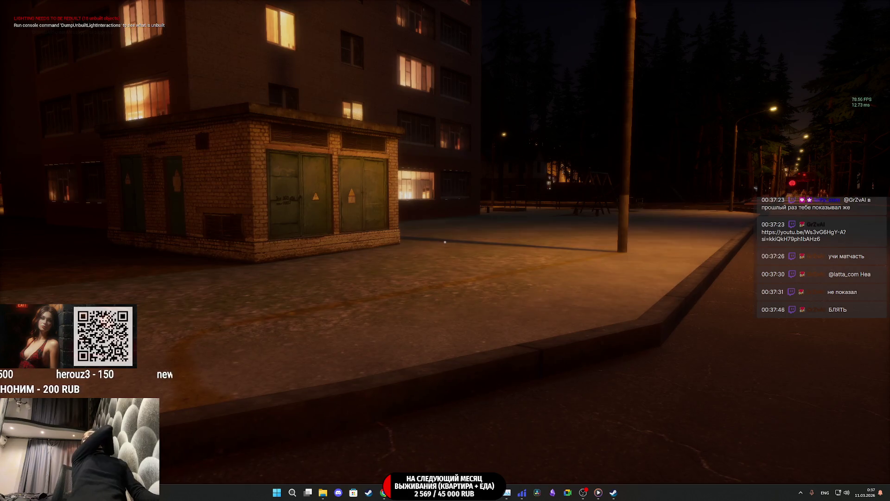
pyautogui.press('w')
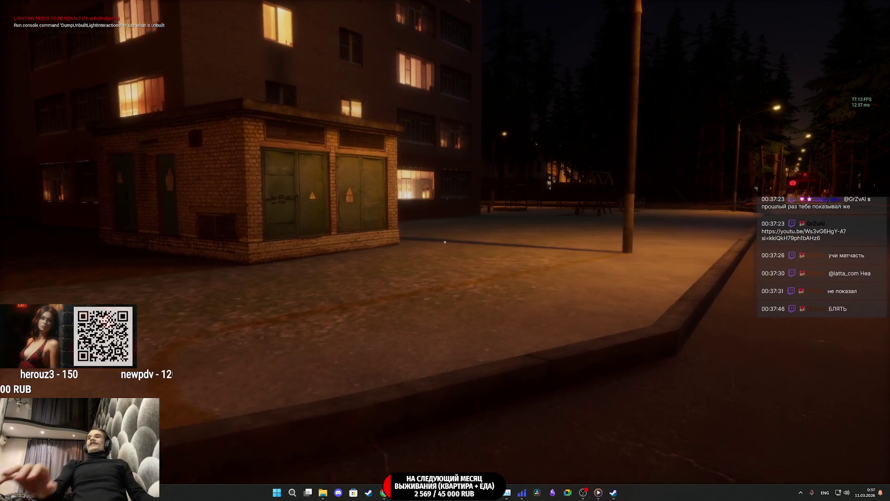
pyautogui.press('w')
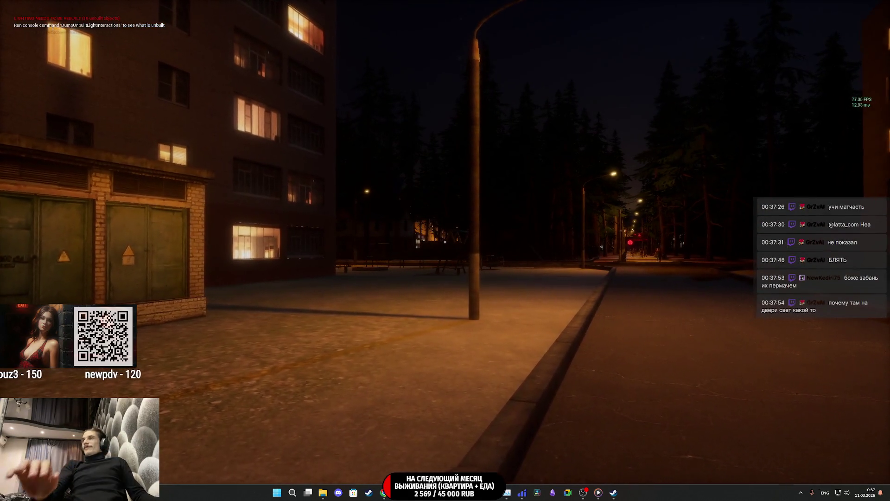
pyautogui.press('w')
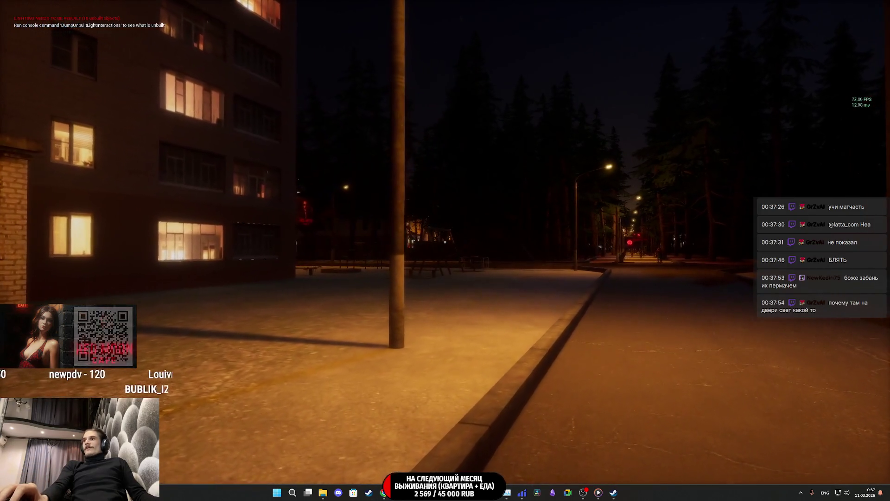
pyautogui.press('w')
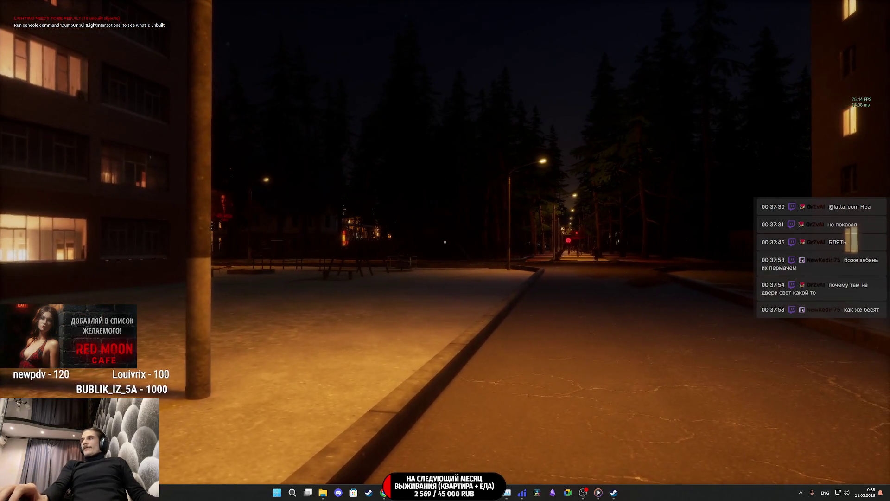
pyautogui.press('w')
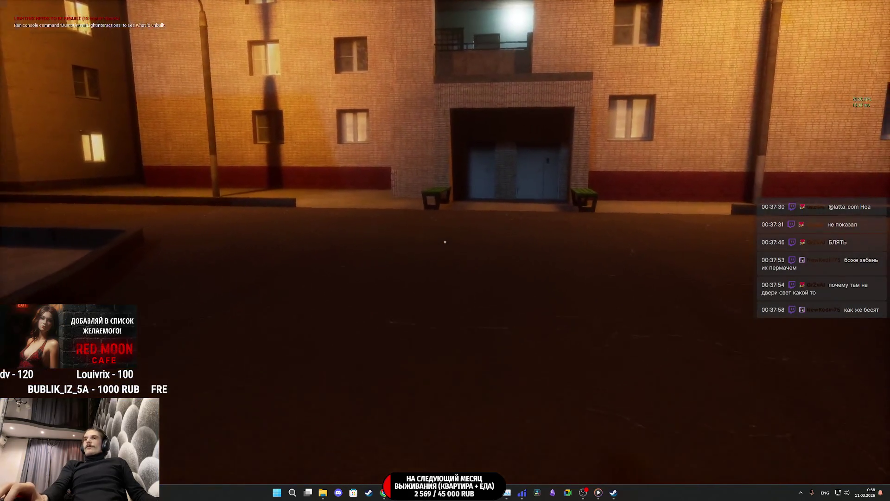
pyautogui.press('w')
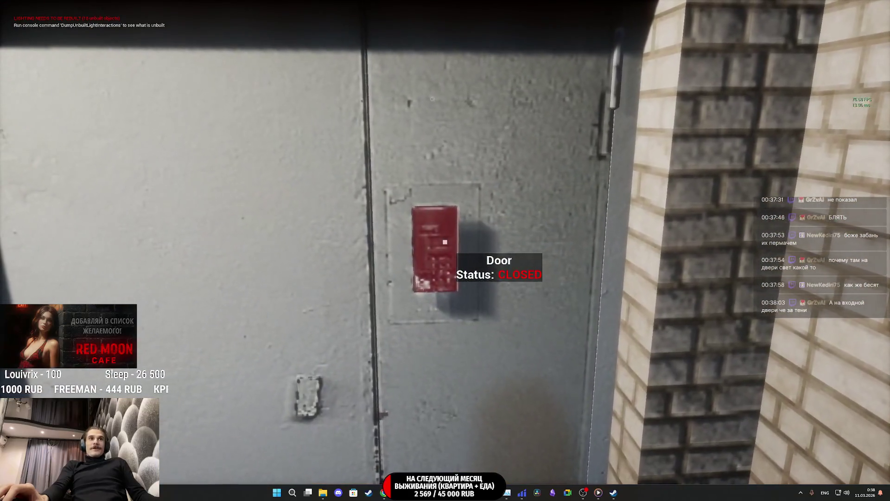
# - Switch the hotbar to the KEYS slot and unlock the apartment entrance door so it reads OPEN
pyautogui.scroll(-1, 445, 250)
pyautogui.scroll(-1, 445, 251)
pyautogui.click(445, 242)
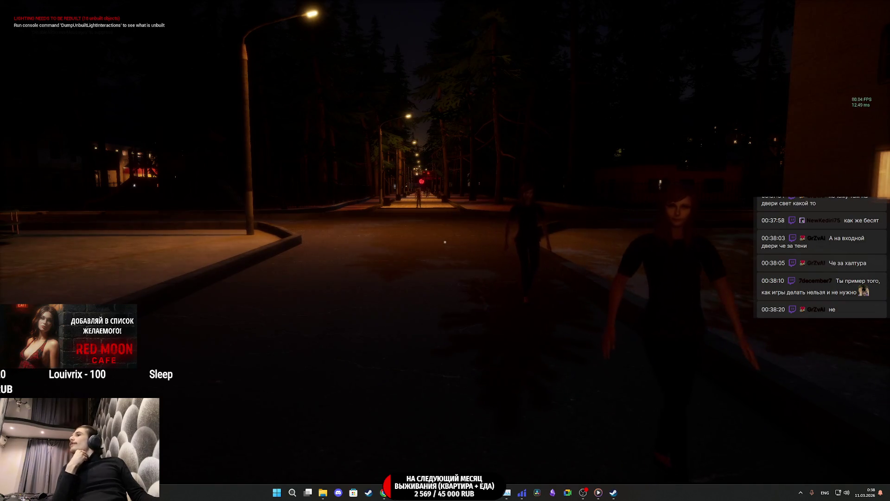
# - Walk back down the street to the apartment building's entrance door
pyautogui.press('w')
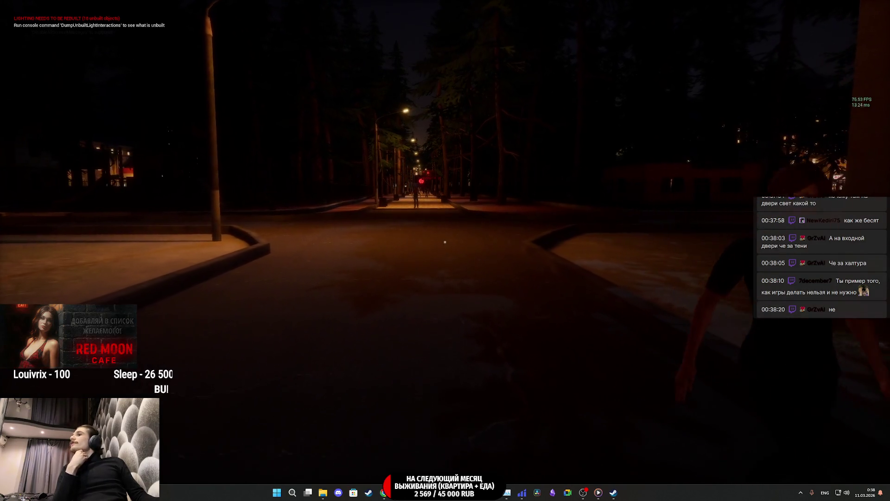
pyautogui.press('w')
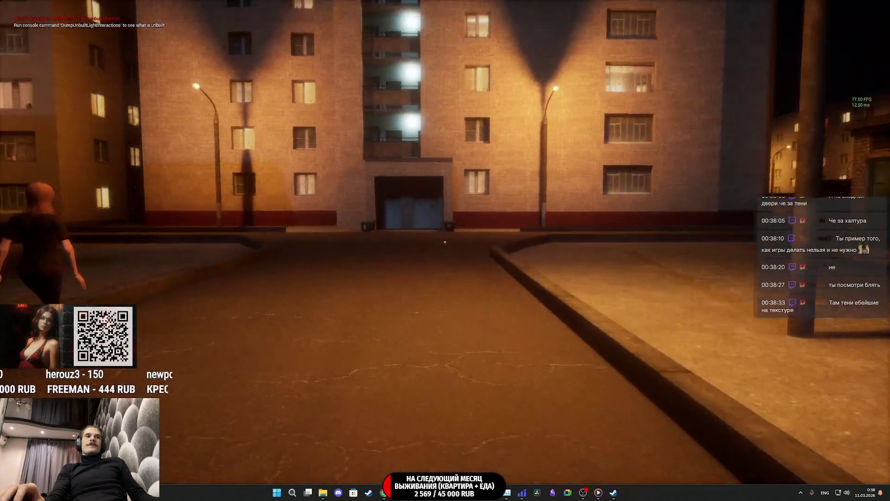
pyautogui.press('w')
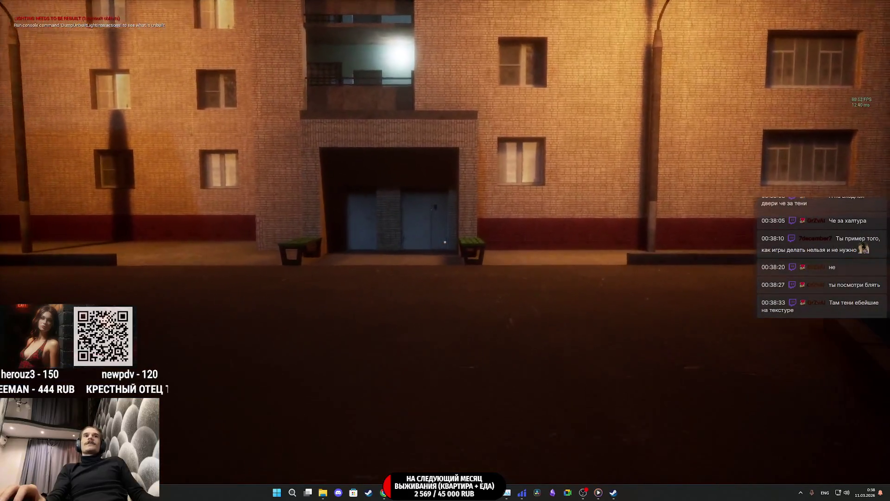
pyautogui.press('w')
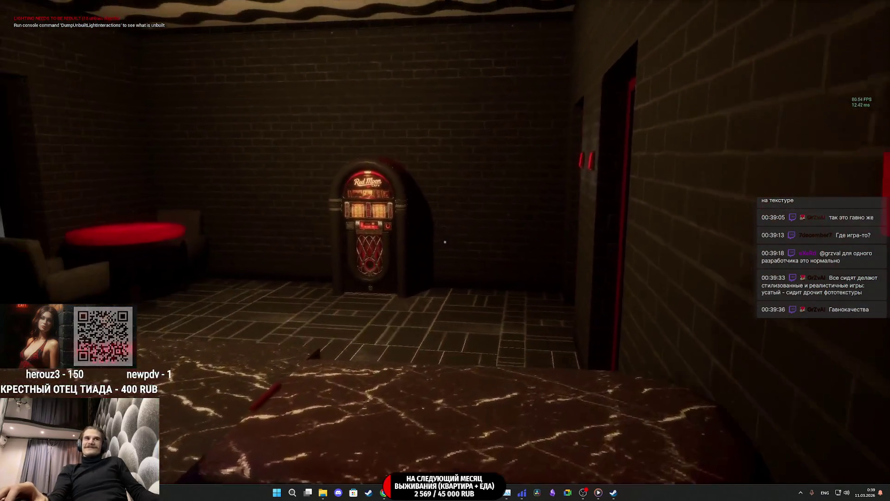
# - Walk up to the jukebox, then into the restroom to face the sink and mirror
pyautogui.press('w')
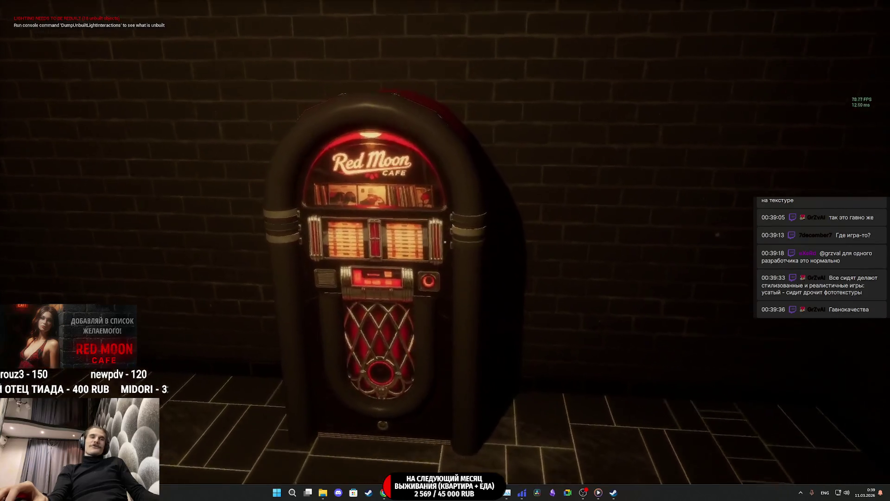
pyautogui.press('w')
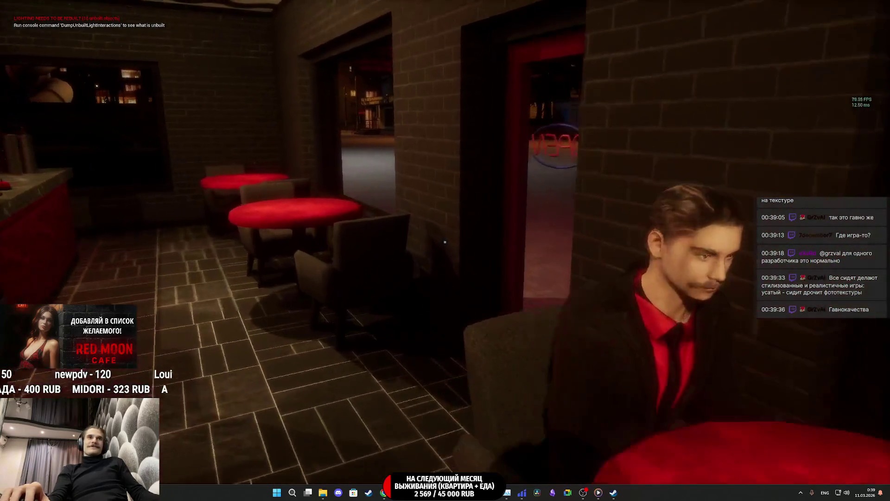
pyautogui.press('f')
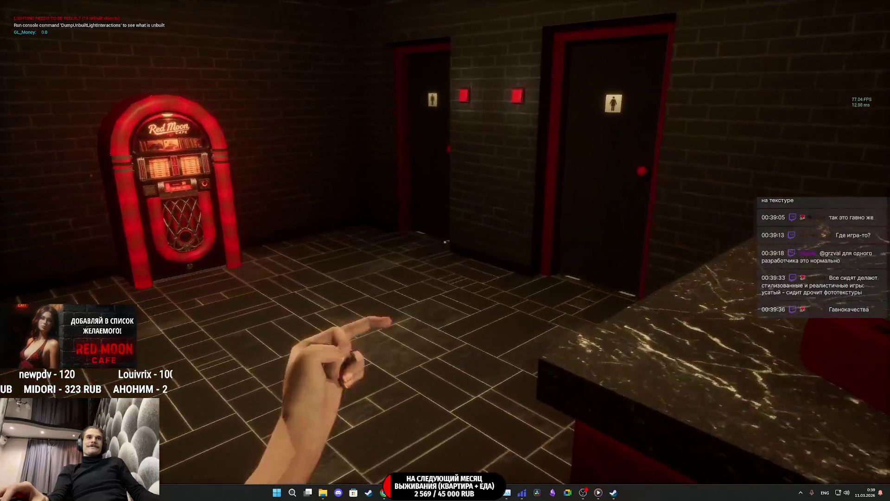
pyautogui.press('w')
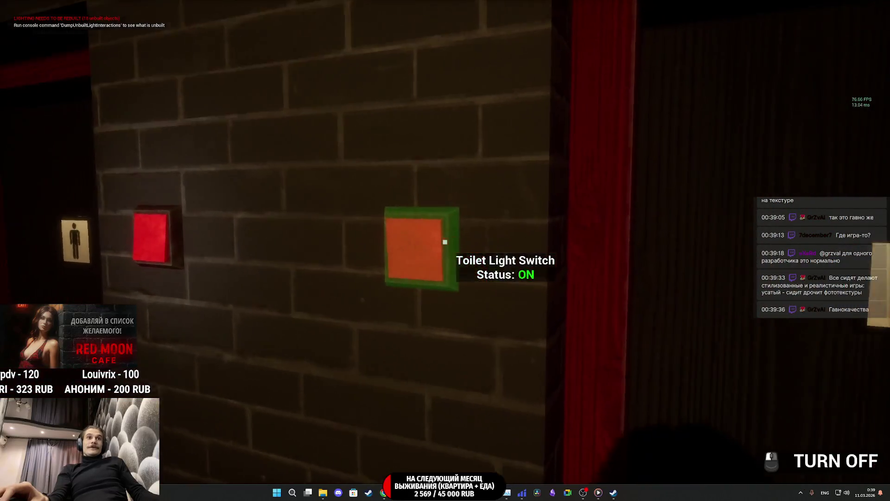
pyautogui.press('w')
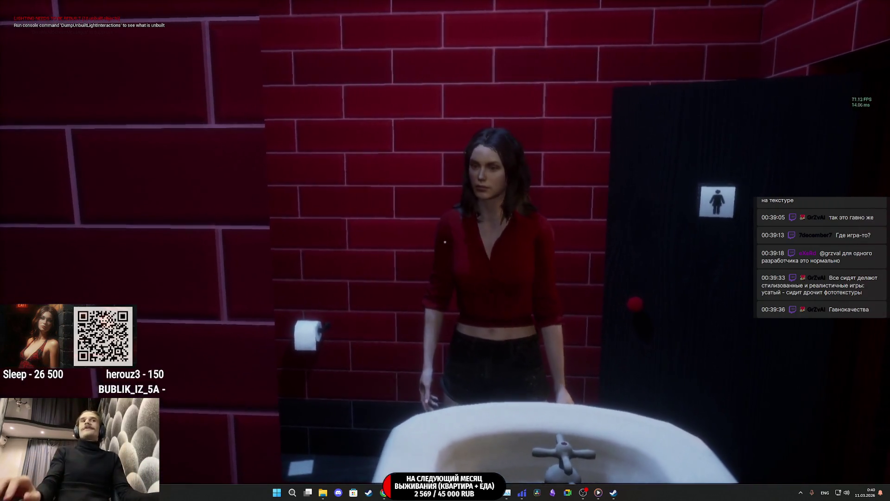
# - Go out through the bar onto the street, then back in past the restroom doors to the coffee counter
pyautogui.press('w')
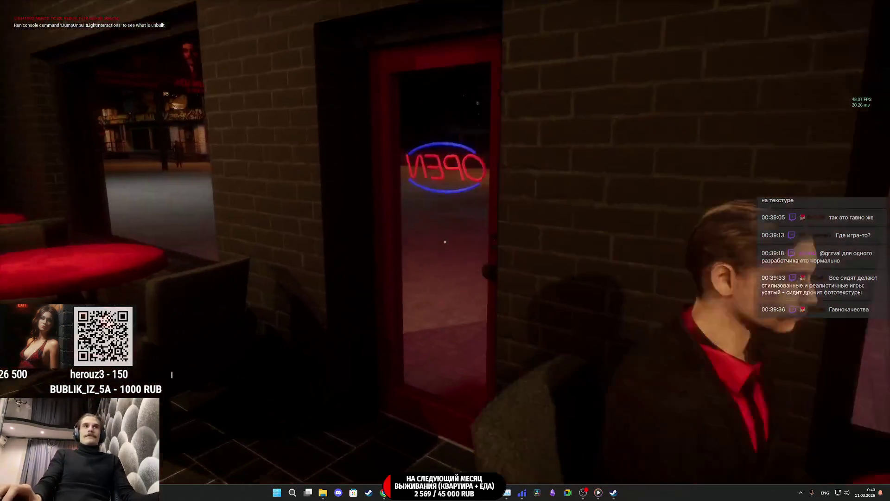
pyautogui.press('w')
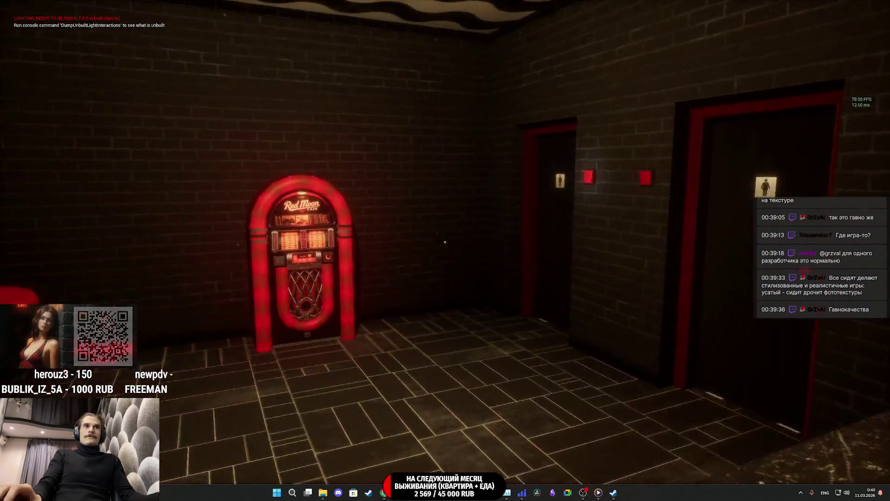
pyautogui.press('w')
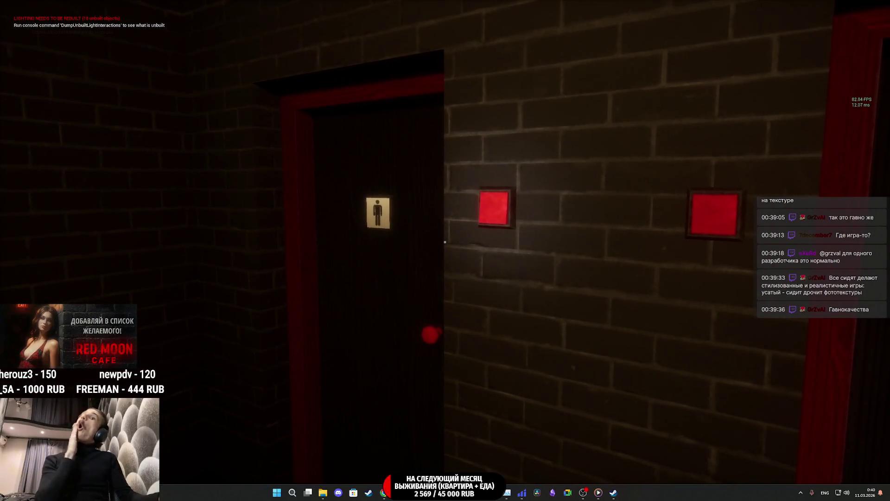
pyautogui.press('w')
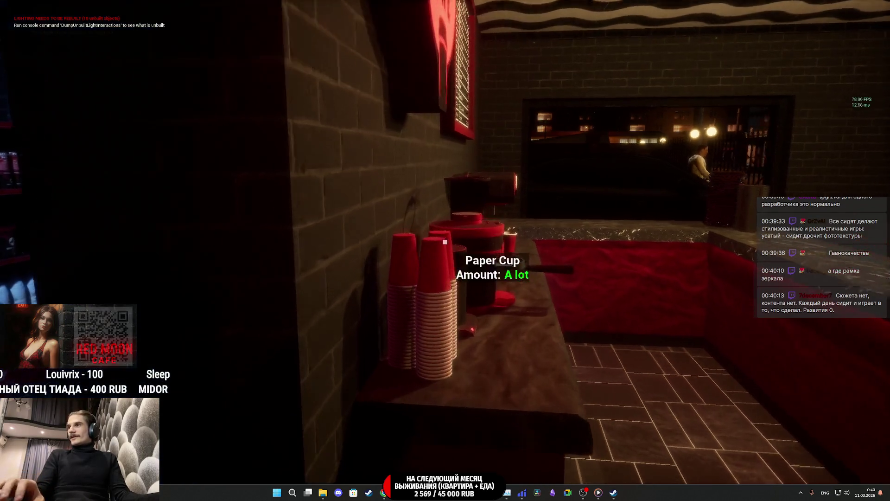
# - Leave through the EXIT door and walk down the street toward the playground and lit gate
pyautogui.moveTo(445, 241)
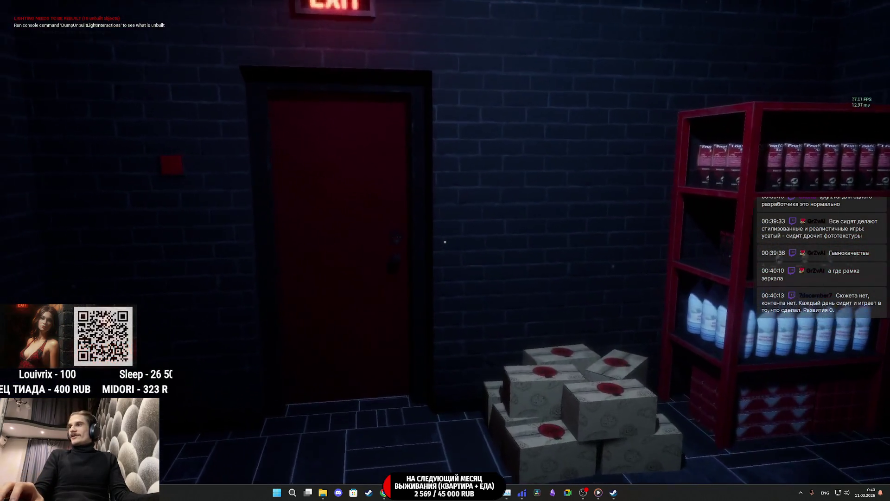
pyautogui.press('w')
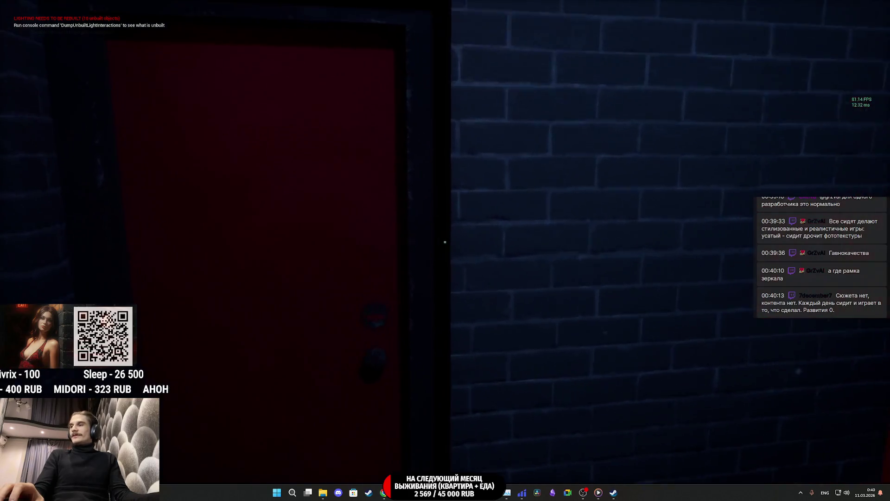
pyautogui.press('e')
pyautogui.press('w')
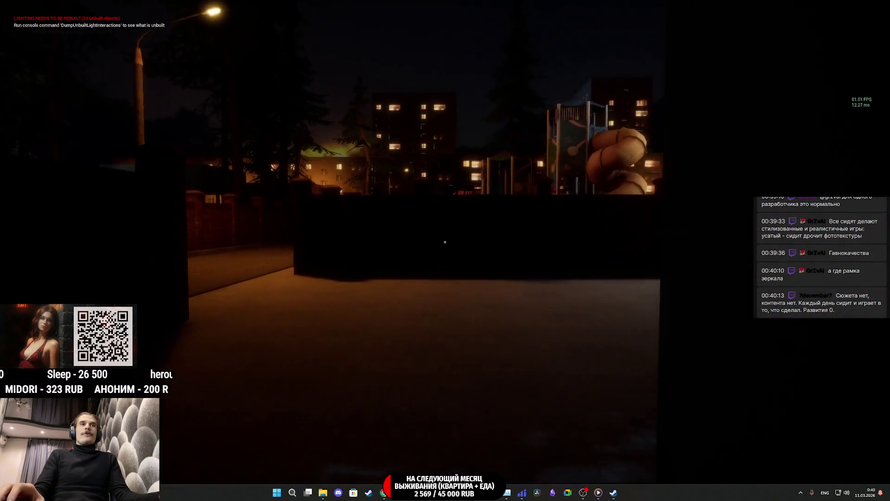
pyautogui.press('w')
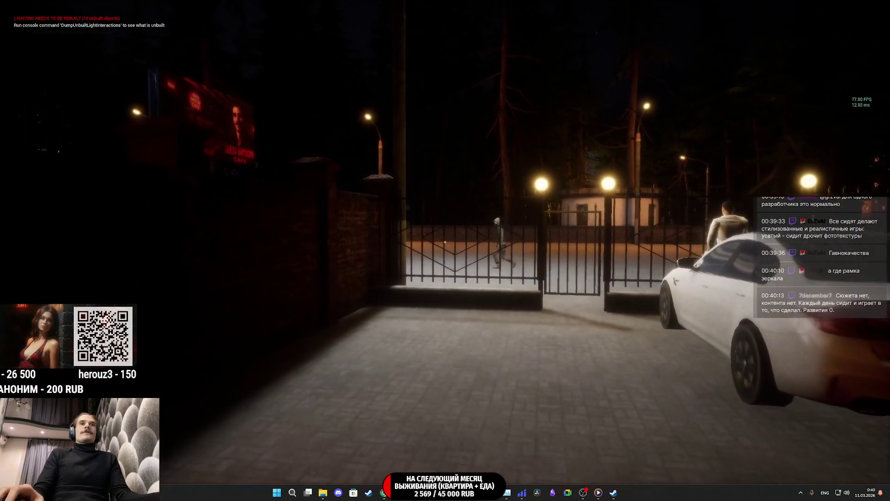
pyautogui.press('w')
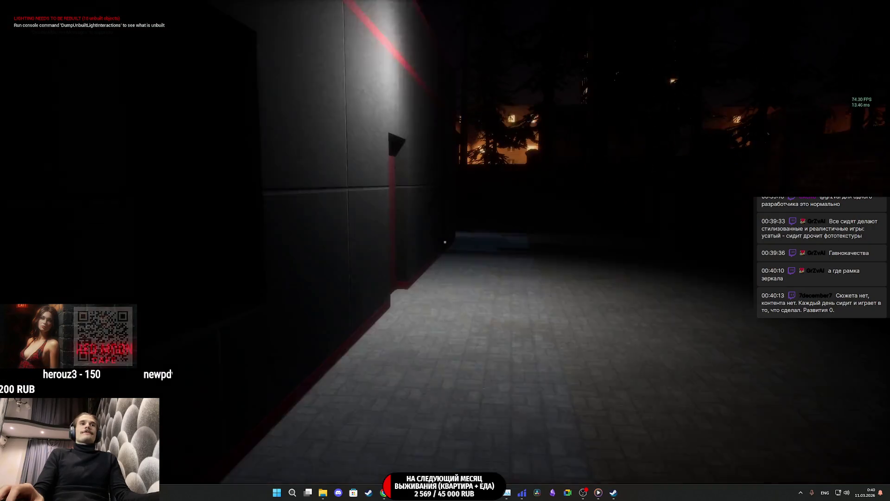
# - Return into the cafe and bathroom, walk up to the jukebox, and stop the play test with Esc
pyautogui.press('w')
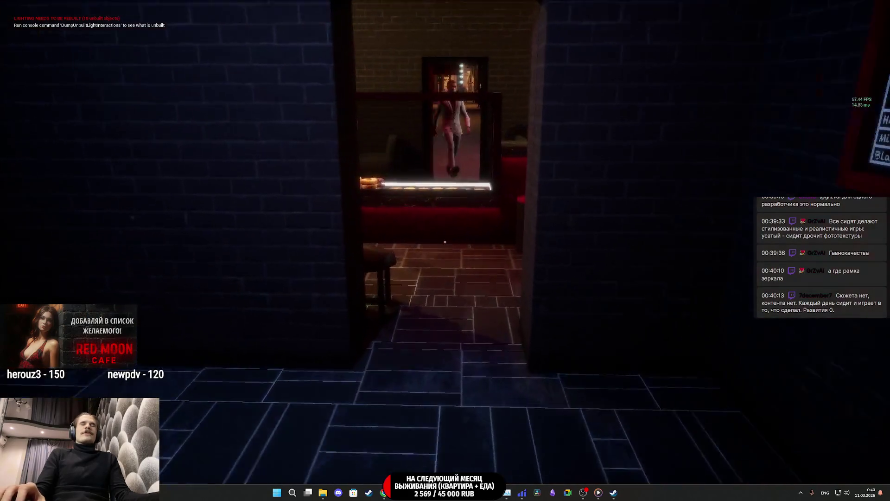
pyautogui.press('w')
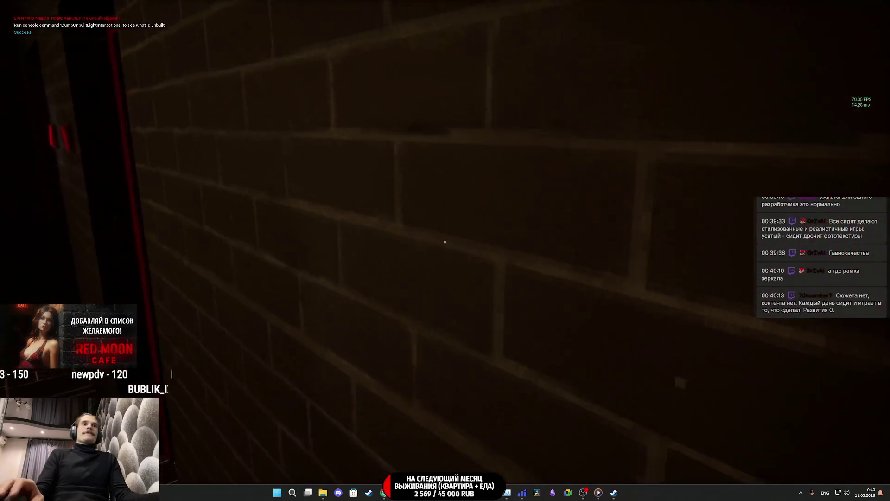
pyautogui.press('w')
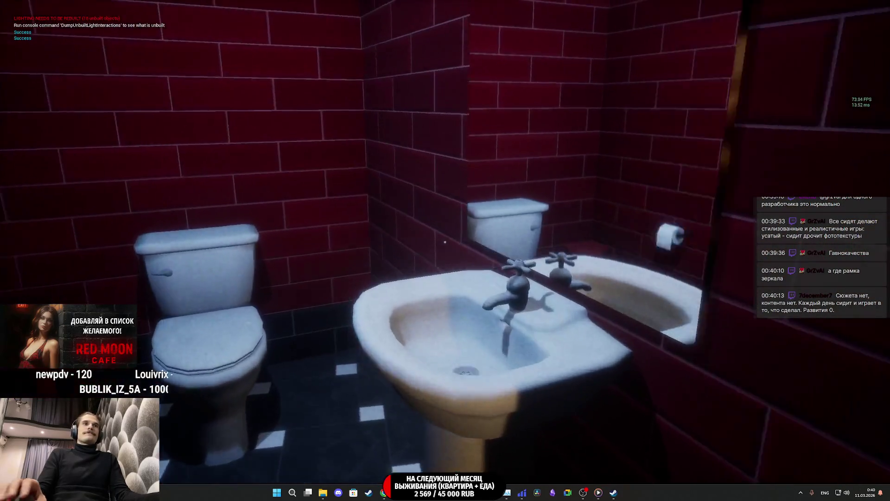
pyautogui.press('w')
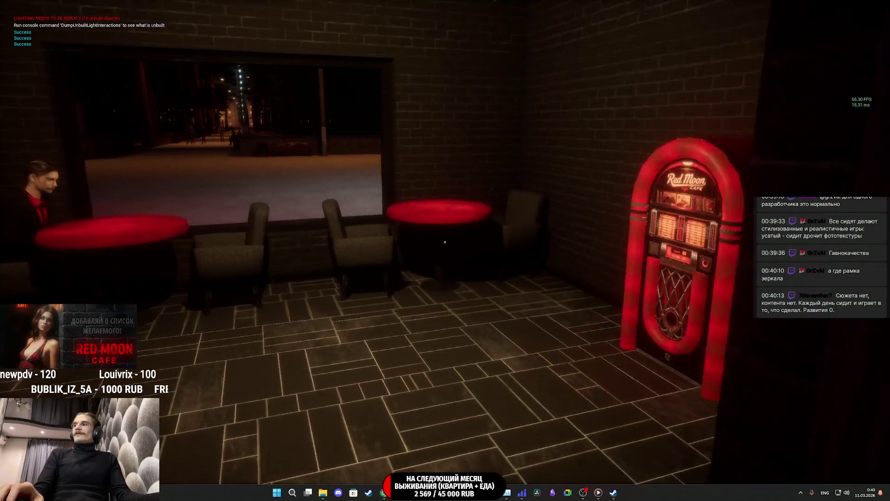
pyautogui.press('w')
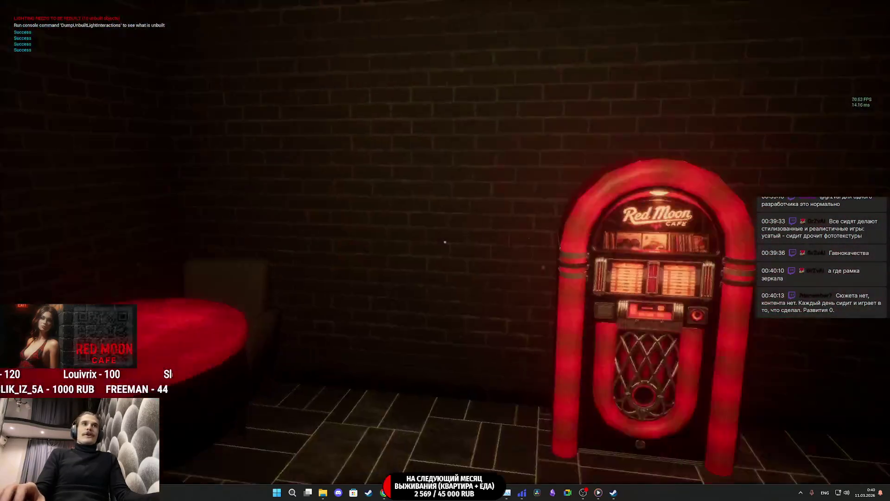
pyautogui.press('w')
pyautogui.press('Escape')
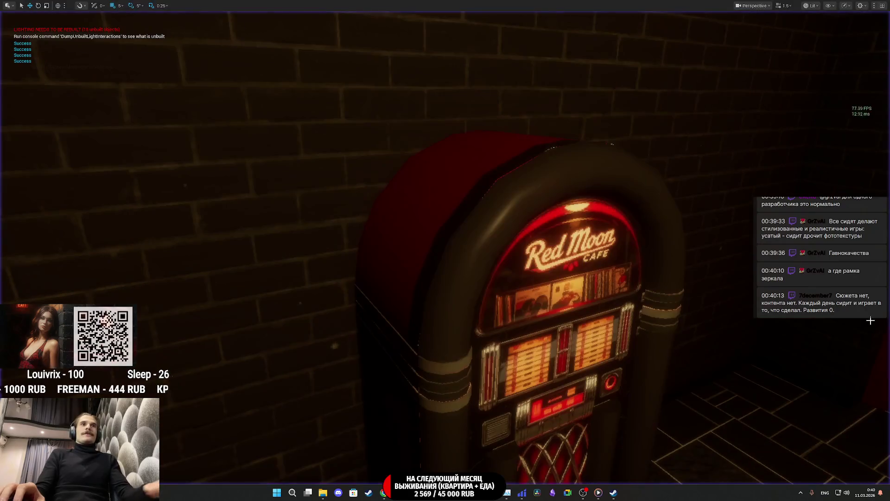
# - Select the jukebox in the level and open its Cafe_Radio_BP blueprint from the Details panel
pyautogui.click(506, 244)
pyautogui.click(866, 176)
pyautogui.click(834, 214)
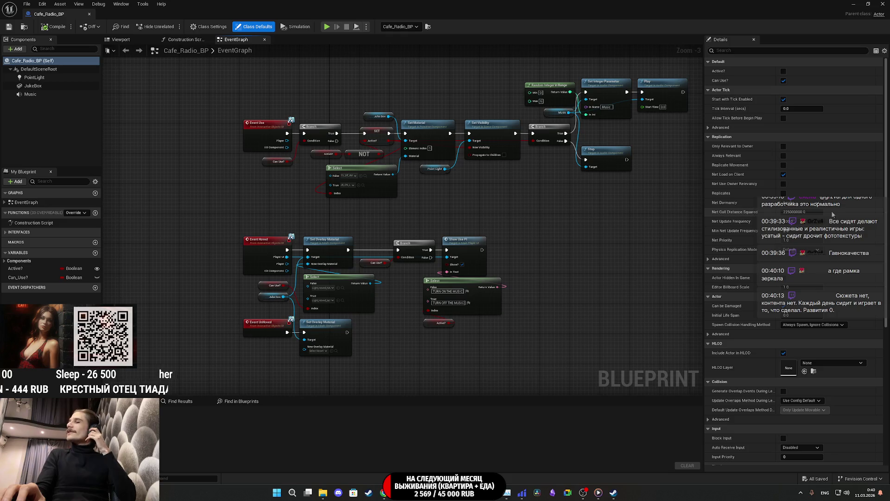
# - Check the Viewport preview, then return to the EventGraph and center the Event Hovered nodes
pyautogui.click(122, 40)
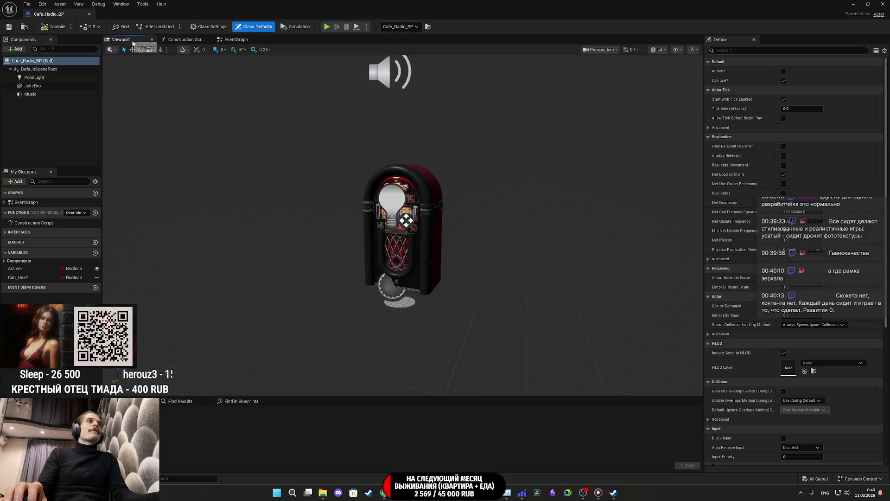
pyautogui.click(236, 40)
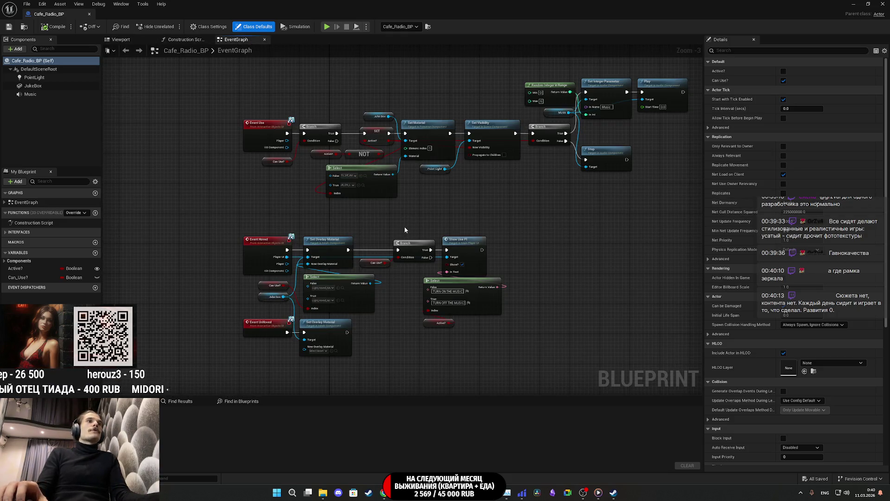
pyautogui.scroll(3, 405, 229)
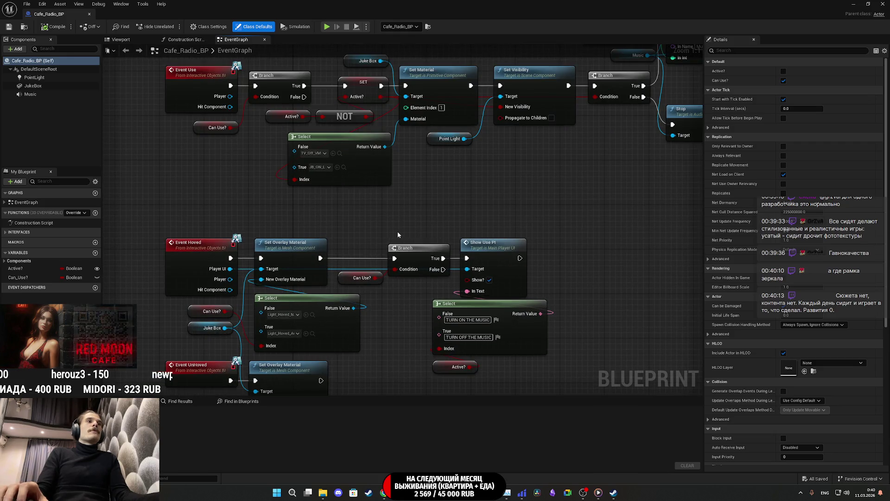
pyautogui.moveTo(398, 234)
pyautogui.mouseDown()
pyautogui.moveTo(454, 226)
pyautogui.moveTo(430, 217)
pyautogui.moveTo(453, 130)
pyautogui.mouseUp()
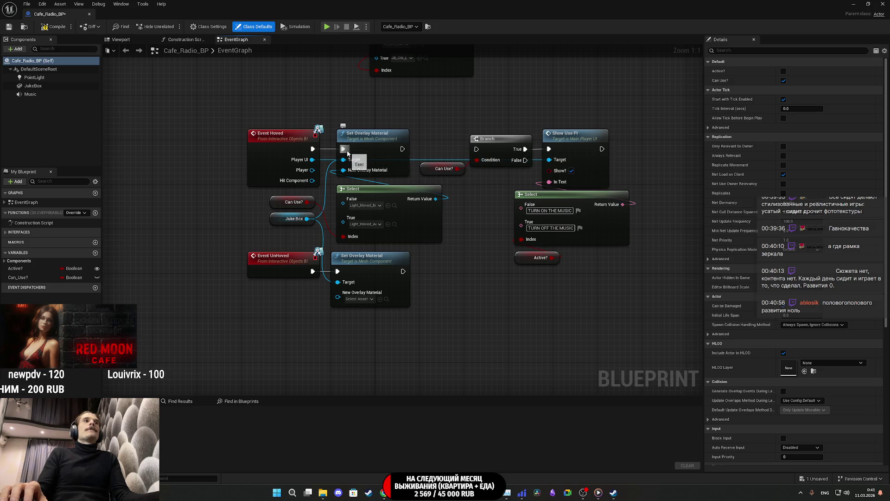
# - Rearrange the Branch, Can Use?, Set Overlay Material and Select nodes to make room in the graph
pyautogui.moveTo(457, 224)
pyautogui.mouseDown()
pyautogui.moveTo(308, 214)
pyautogui.moveTo(286, 204)
pyautogui.mouseUp()
pyautogui.click(472, 215)
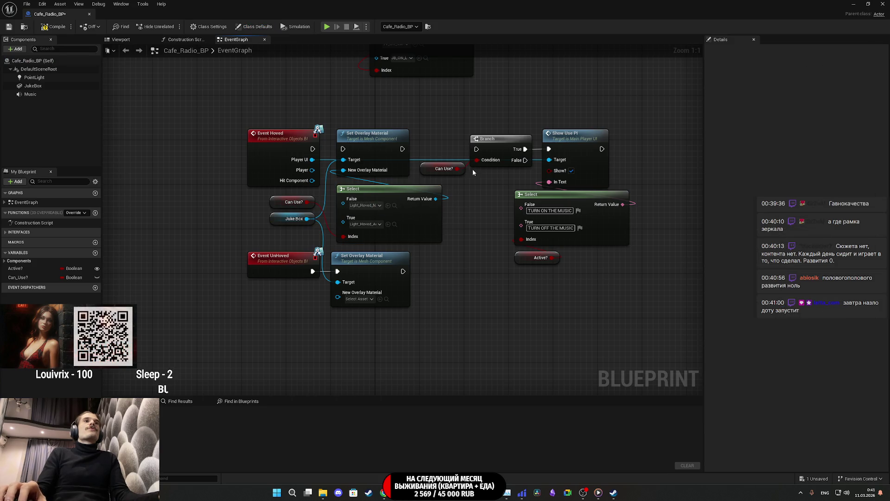
pyautogui.moveTo(493, 183)
pyautogui.mouseDown()
pyautogui.moveTo(435, 123)
pyautogui.moveTo(224, 104)
pyautogui.mouseUp()
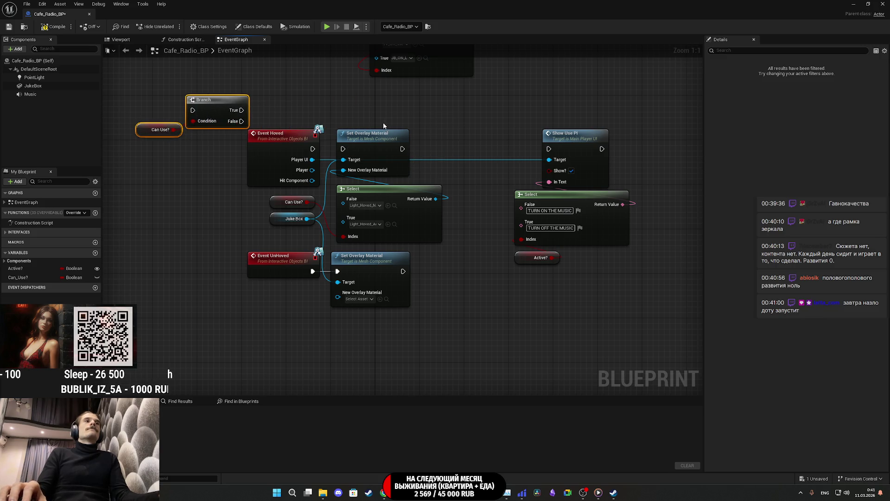
pyautogui.moveTo(467, 295); pyautogui.dragTo(427, 163)
pyautogui.click(480, 263)
pyautogui.moveTo(482, 266)
pyautogui.mouseDown()
pyautogui.moveTo(362, 145)
pyautogui.moveTo(428, 140)
pyautogui.mouseUp()
pyautogui.click(554, 122)
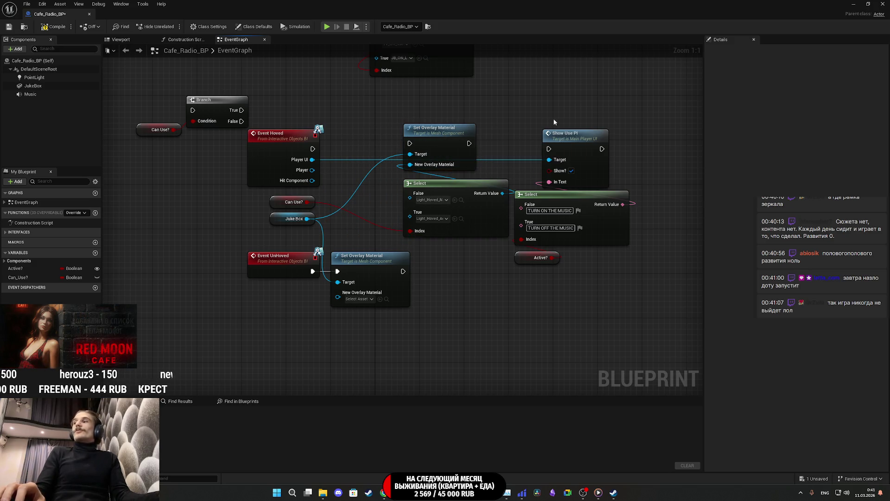
pyautogui.moveTo(597, 122)
pyautogui.mouseDown()
pyautogui.moveTo(582, 122)
pyautogui.moveTo(622, 122)
pyautogui.mouseUp()
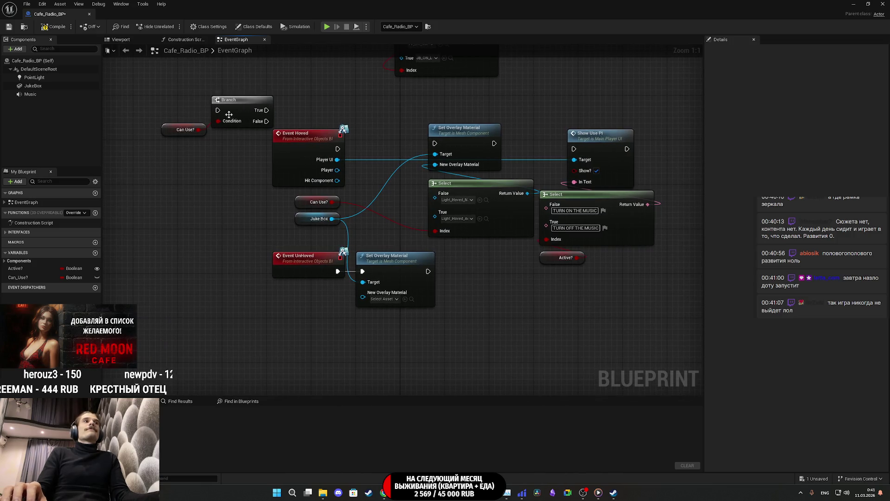
# - Wire Event Hoved into the Branch, Branch True to Set Overlay Material, and place Can Use? under the Branch
pyautogui.moveTo(267, 111); pyautogui.dragTo(434, 143)
pyautogui.moveTo(217, 110); pyautogui.dragTo(338, 149)
pyautogui.moveTo(238, 110)
pyautogui.mouseDown()
pyautogui.moveTo(352, 123)
pyautogui.moveTo(388, 143)
pyautogui.moveTo(383, 149)
pyautogui.mouseUp()
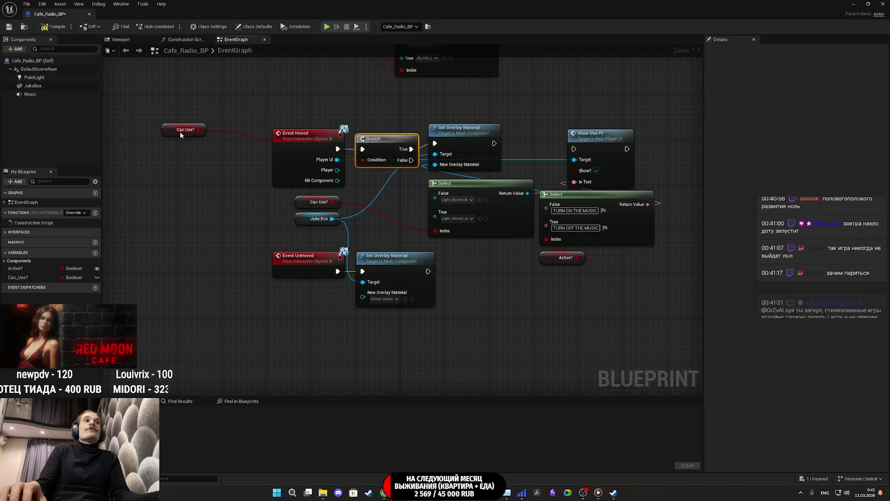
pyautogui.moveTo(169, 134)
pyautogui.mouseDown()
pyautogui.moveTo(355, 123)
pyautogui.moveTo(365, 184)
pyautogui.mouseUp()
pyautogui.click(405, 196)
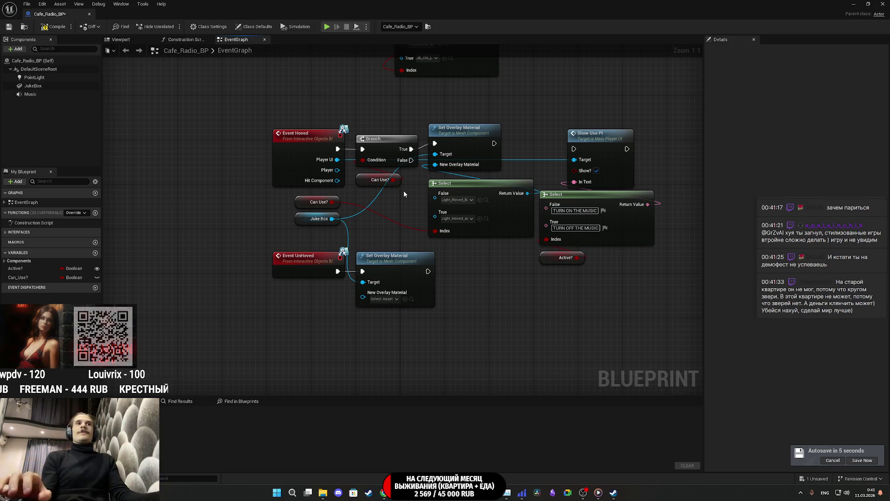
# - Wire Set Overlay Material's exec output to Show Use PI and move Show Use PI, Select and Active? up in line
pyautogui.moveTo(494, 144); pyautogui.dragTo(574, 150)
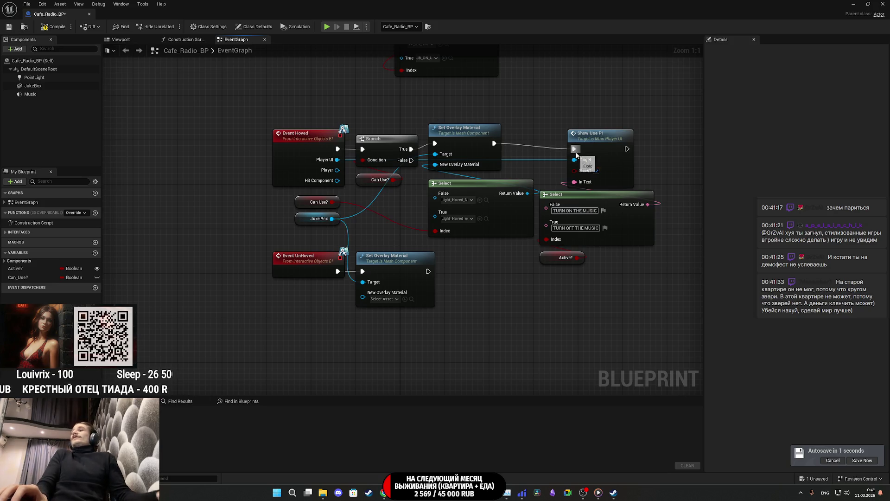
pyautogui.moveTo(627, 306)
pyautogui.mouseDown()
pyautogui.moveTo(614, 287)
pyautogui.moveTo(463, 194)
pyautogui.moveTo(512, 211)
pyautogui.mouseUp()
pyautogui.moveTo(664, 292); pyautogui.dragTo(582, 139)
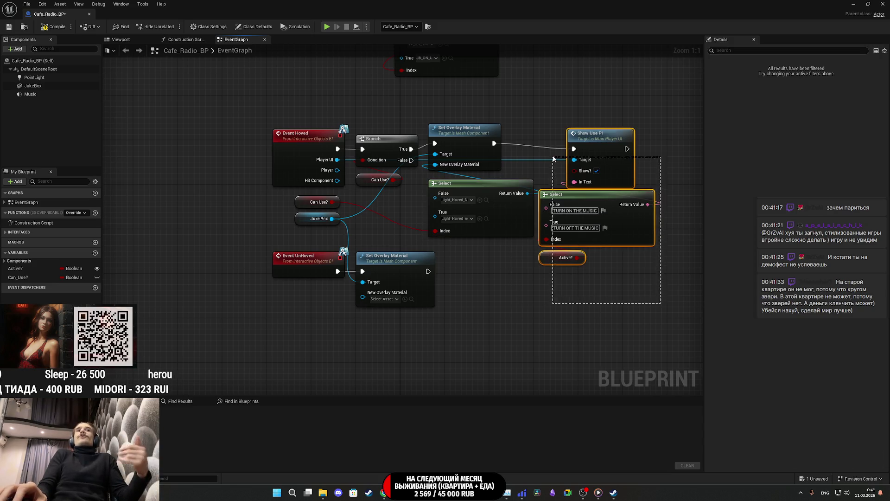
pyautogui.moveTo(628, 181); pyautogui.dragTo(629, 175)
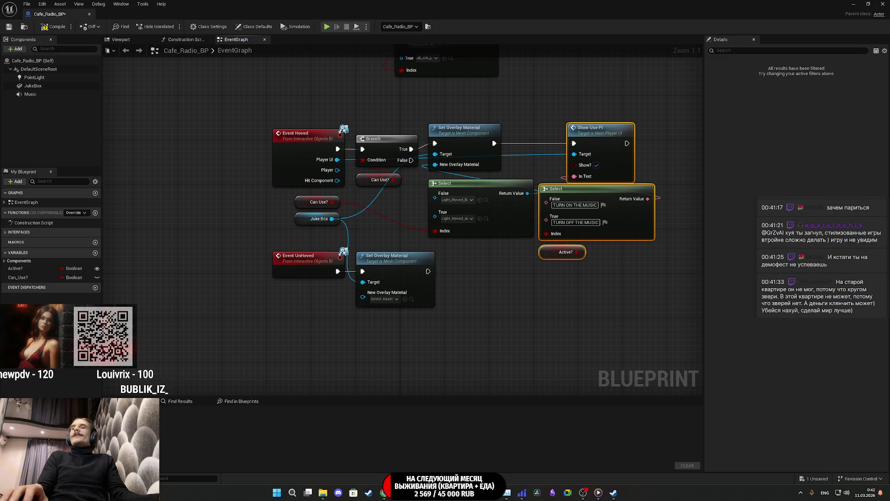
pyautogui.click(689, 310)
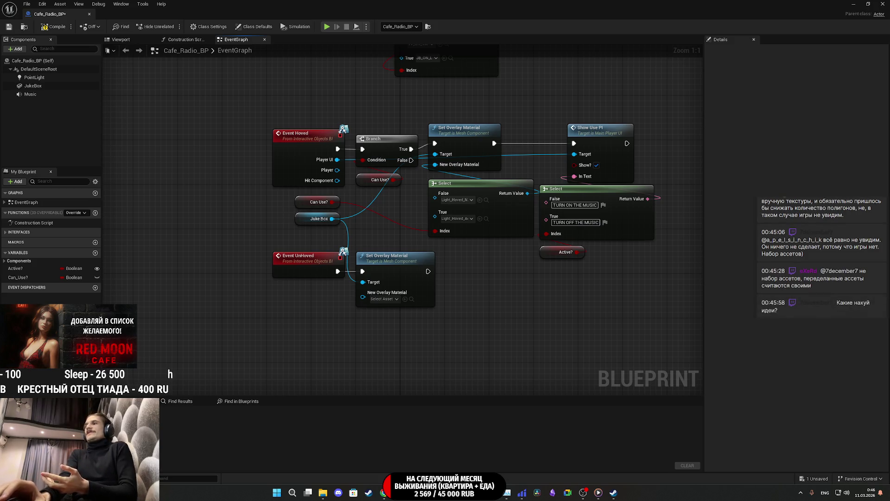
# - Compile and save Cafe_Radio_BP with Ctrl+S, then close the Blueprint Editor
pyautogui.hotkey('ctrl', 's')
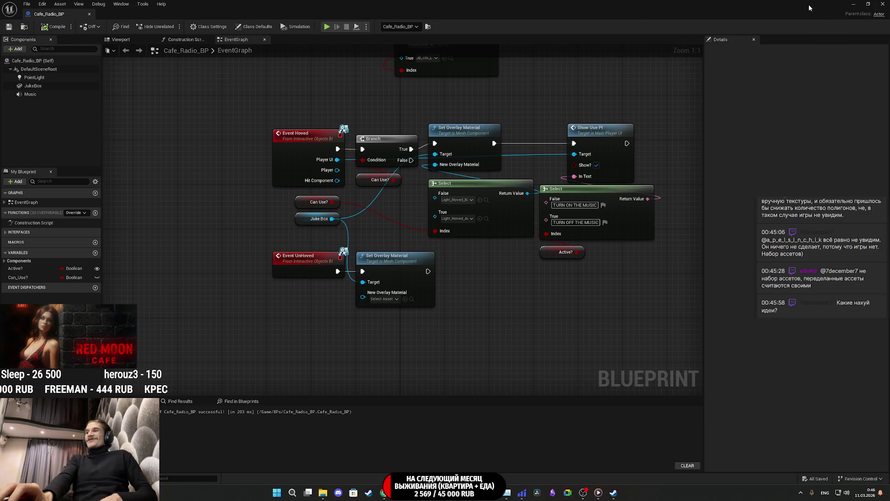
pyautogui.click(883, 4)
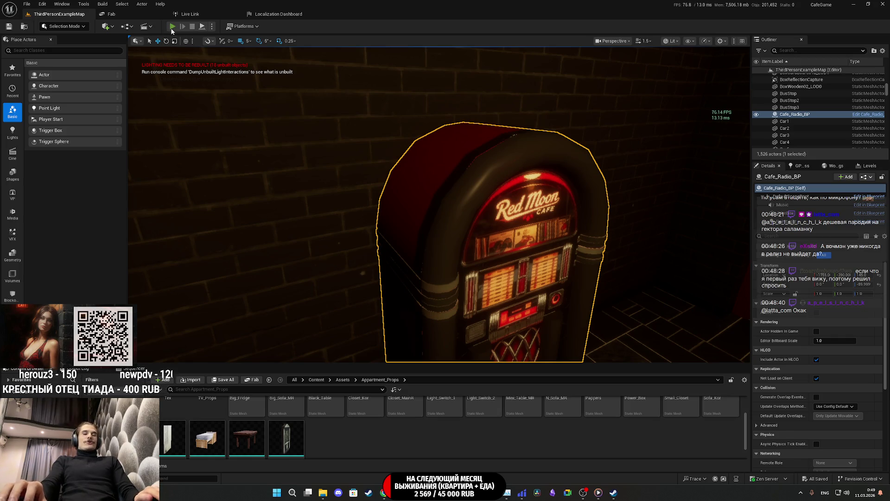
# - Start a play-in-editor test of the ThirdPersonExampleMap level with Alt+P
pyautogui.hotkey('alt', 'p')
# - Play-test fullscreen: switch on the lights, open and close the closet, then view the Oneirophobia screenshot
pyautogui.press('F11')
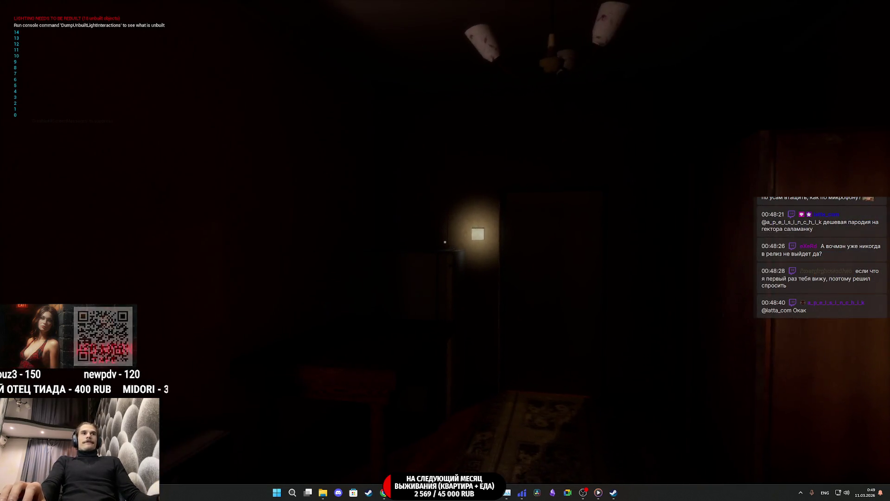
pyautogui.click(445, 241)
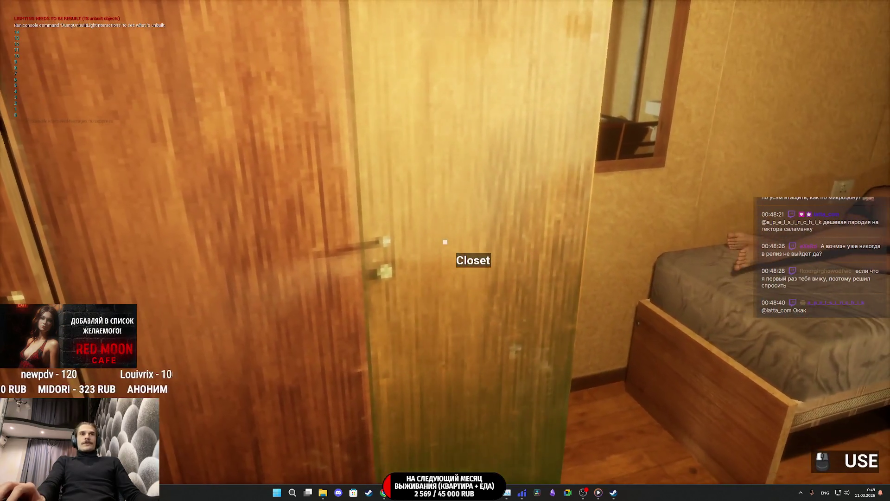
pyautogui.click(445, 242)
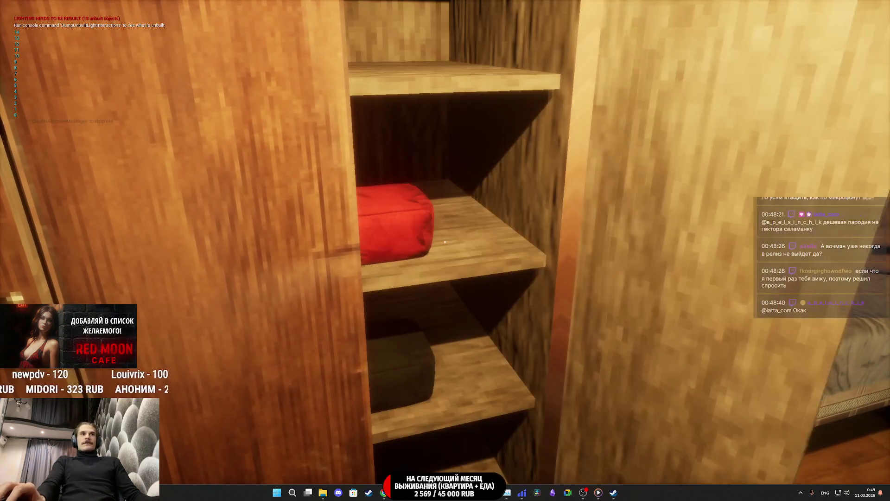
pyautogui.click(445, 241)
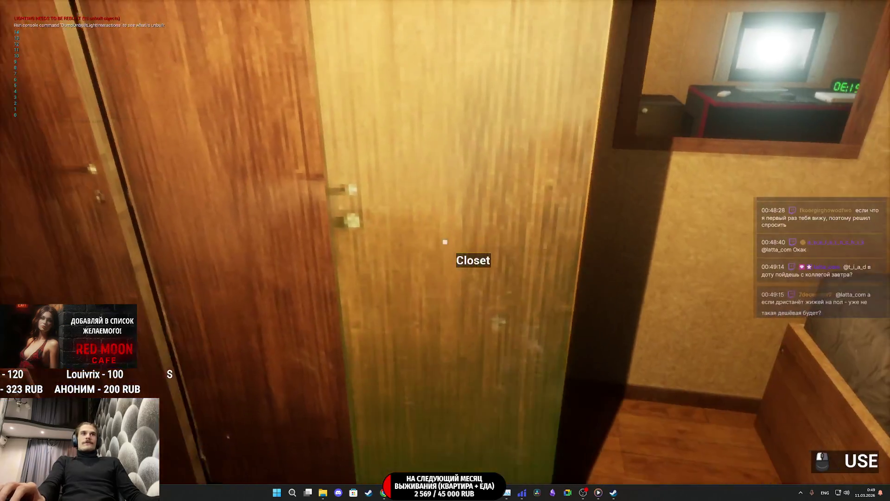
pyautogui.click(444, 241)
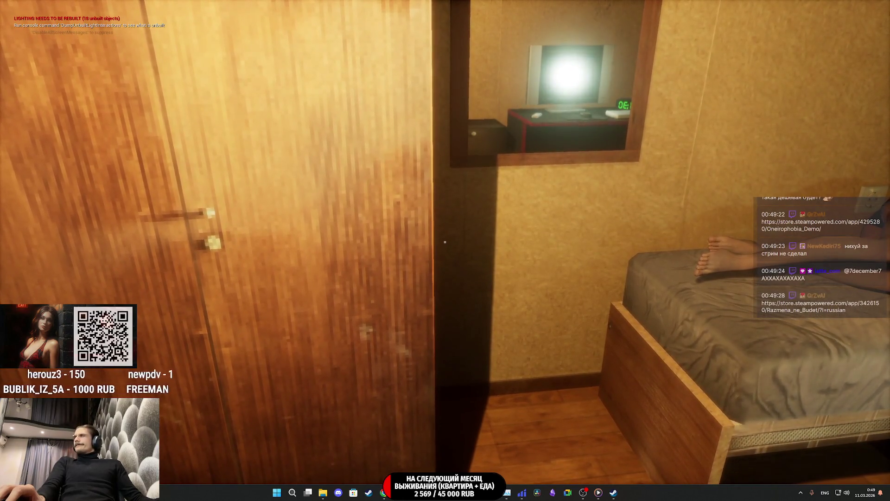
pyautogui.press('super')
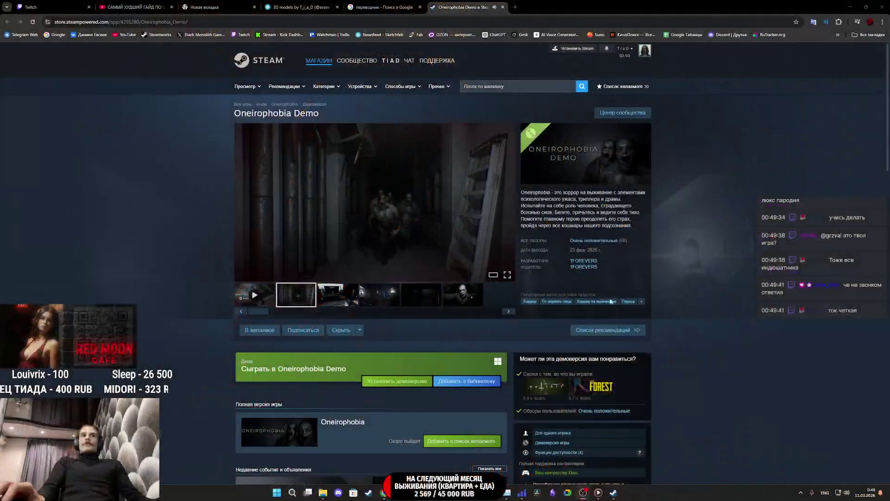
pyautogui.click(482, 244)
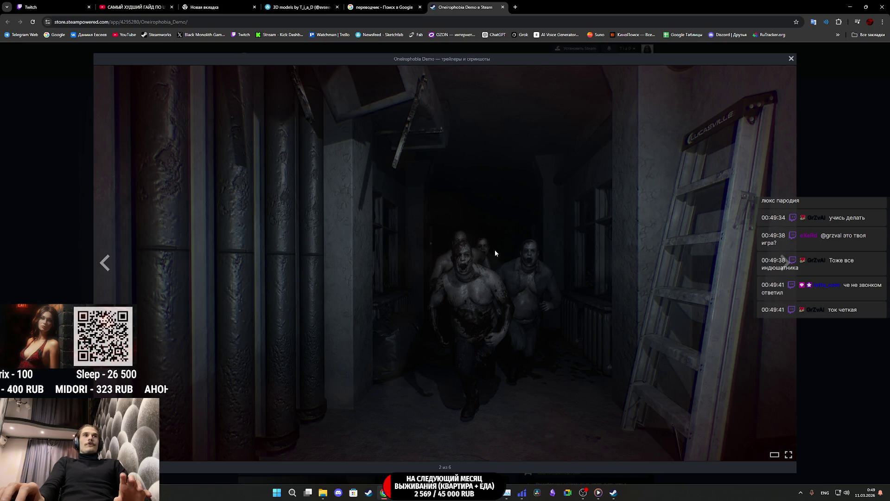
# - Step through the Oneirophobia Demo screenshots, then back to the Sam call image and trailer
pyautogui.click(494, 250)
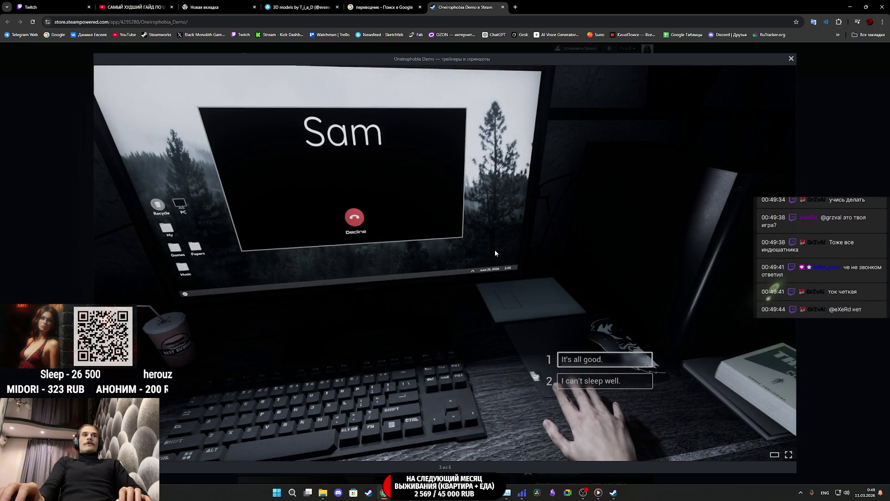
pyautogui.click(548, 292)
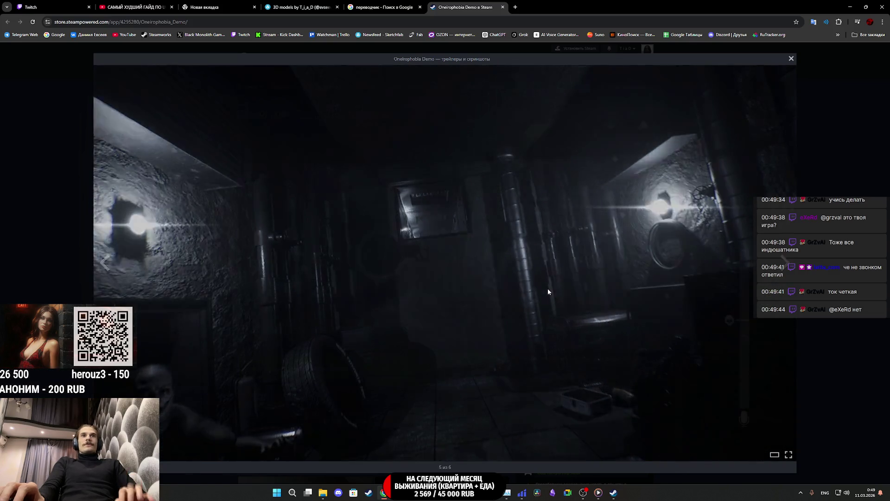
pyautogui.click(548, 292)
pyautogui.click(548, 291)
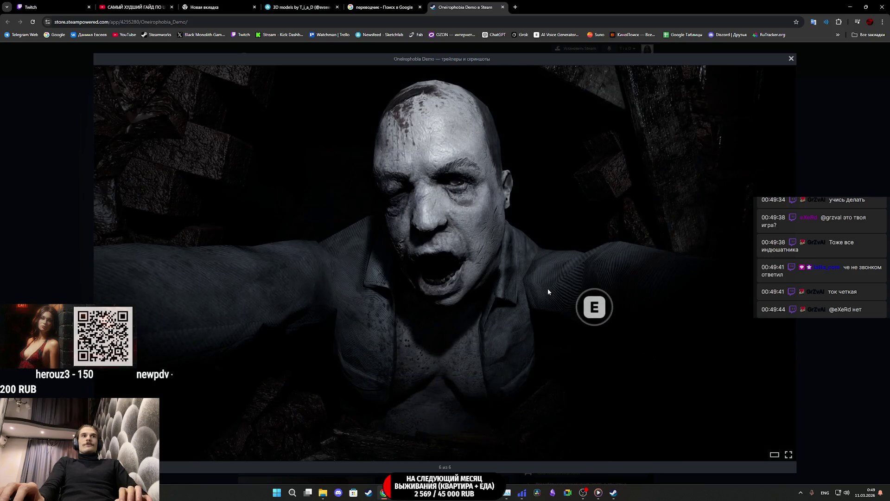
pyautogui.click(548, 291)
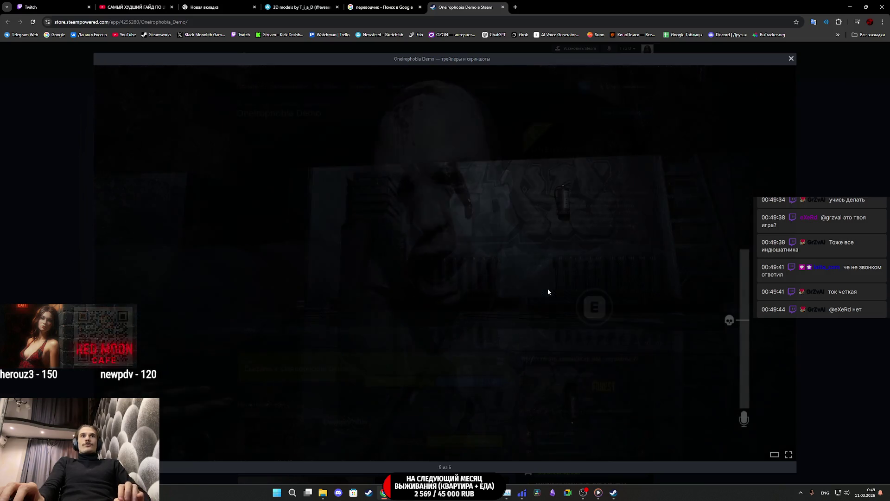
pyautogui.press('Left')
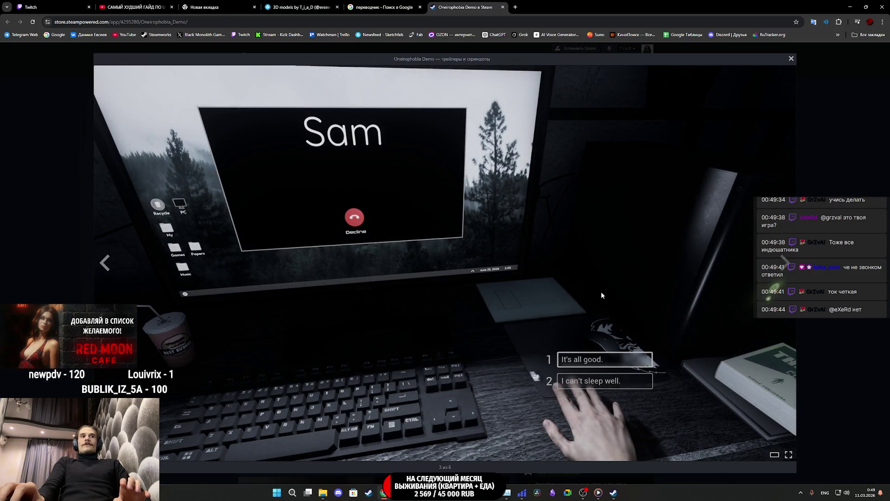
pyautogui.press('Left')
pyautogui.press('Left')
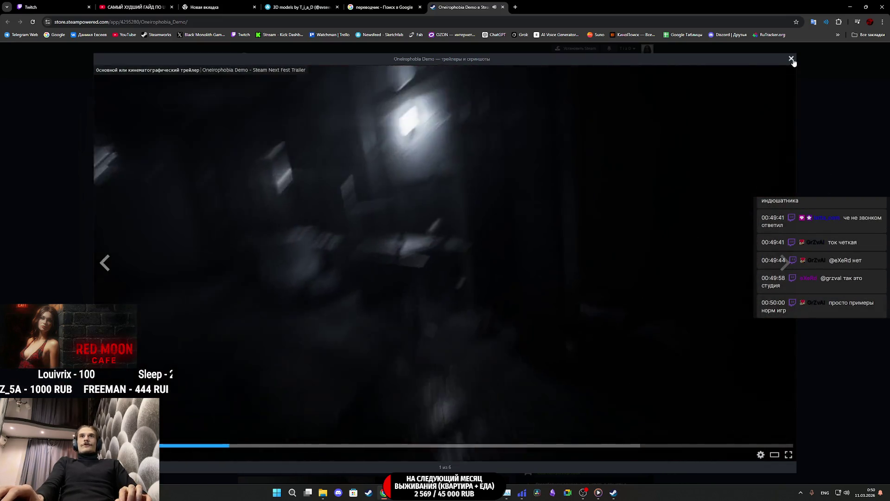
# - Close the screenshot viewer, pause the trailer at 0:11, and close the store tab
pyautogui.click(792, 58)
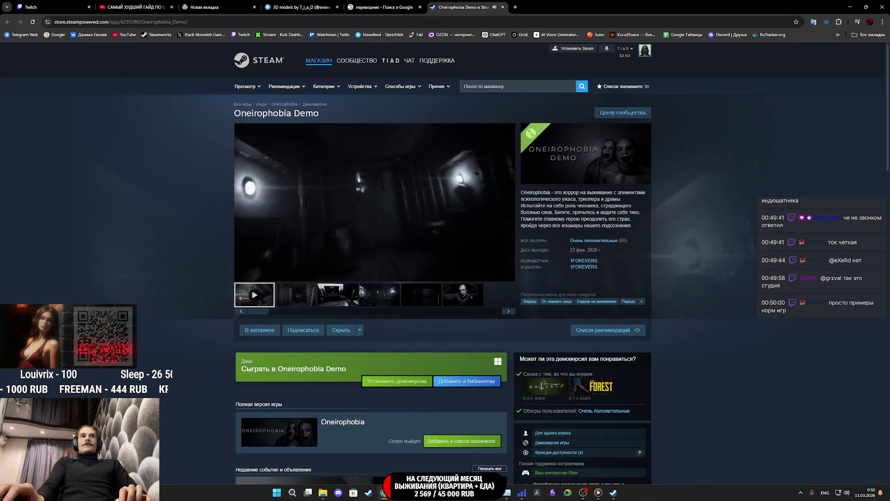
pyautogui.click(321, 234)
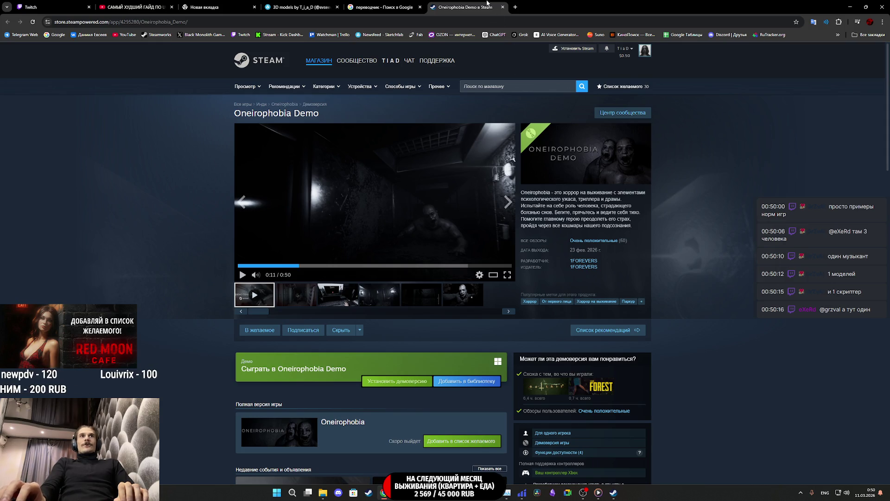
pyautogui.middleClick(475, 3)
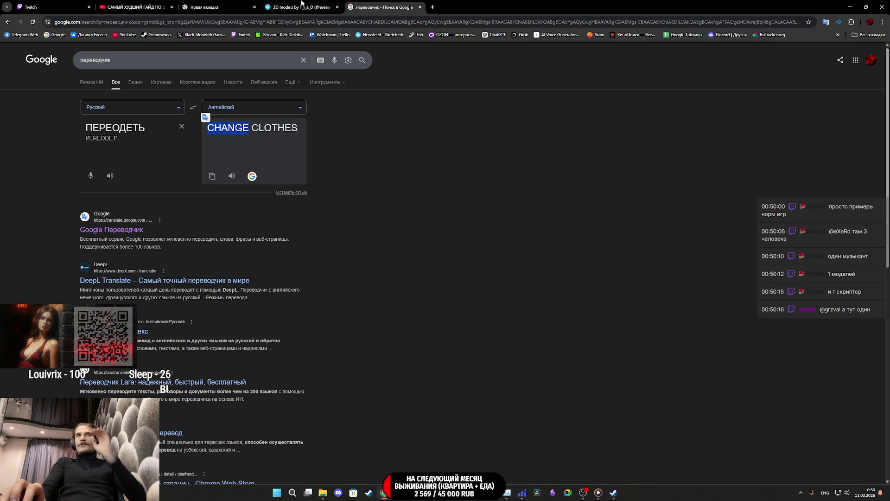
# - Check the Twitch Stream Manager dashboard, then return to the running Unreal play-test
pyautogui.click(46, 7)
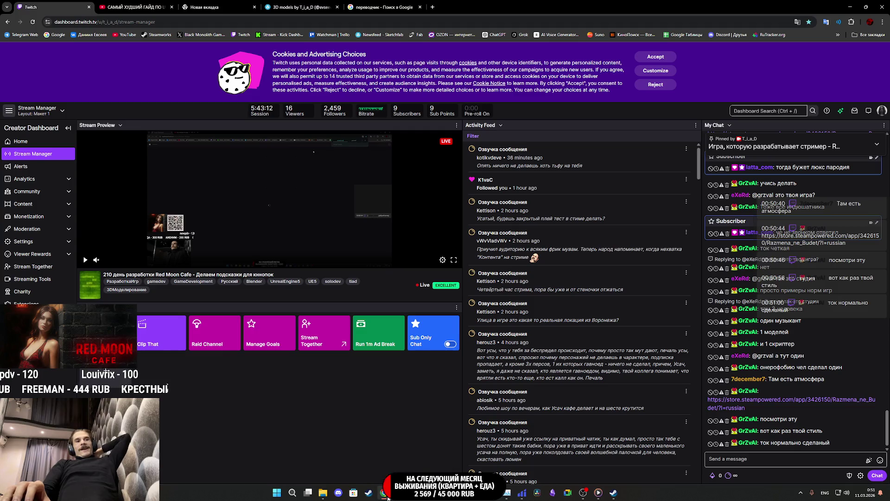
pyautogui.click(369, 494)
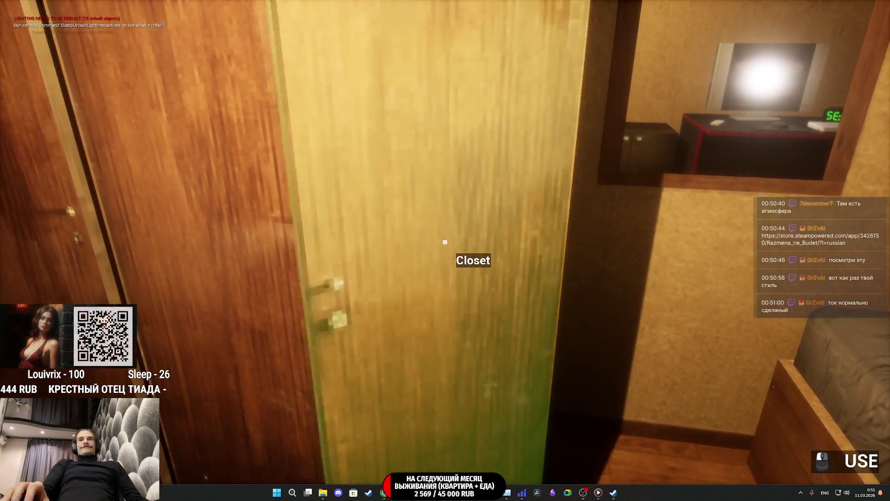
# - Open and close the closet, then walk through the living room, corridor and bedrooms
pyautogui.click(445, 242)
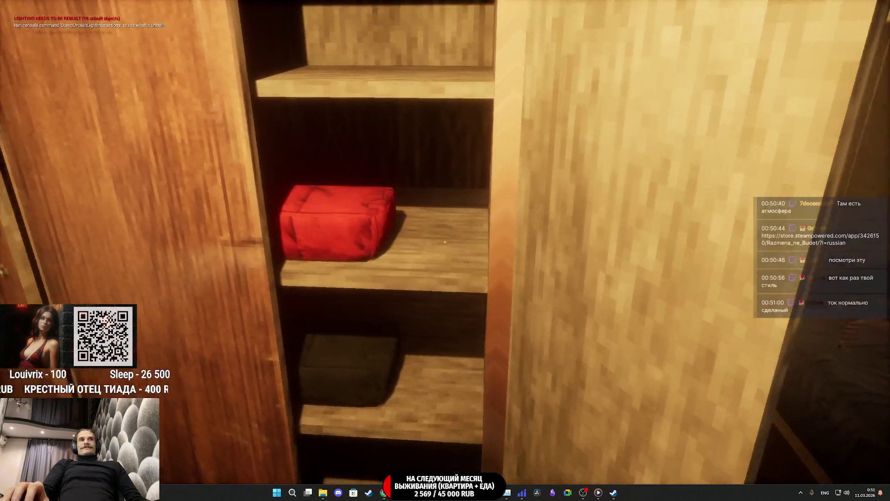
pyautogui.click(445, 242)
pyautogui.press('w')
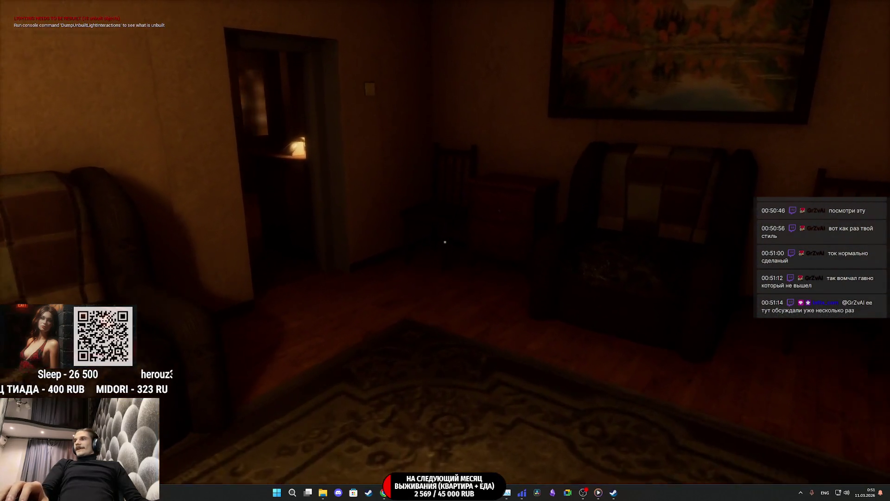
pyautogui.press('w')
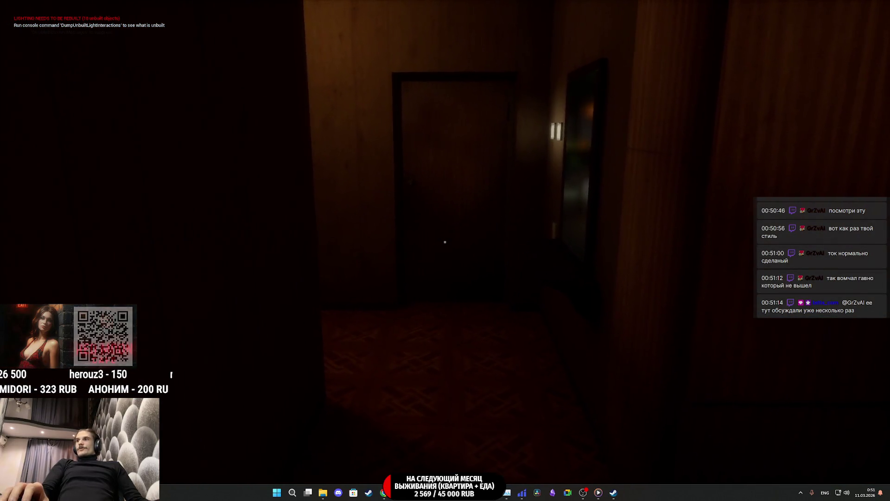
pyautogui.press('w')
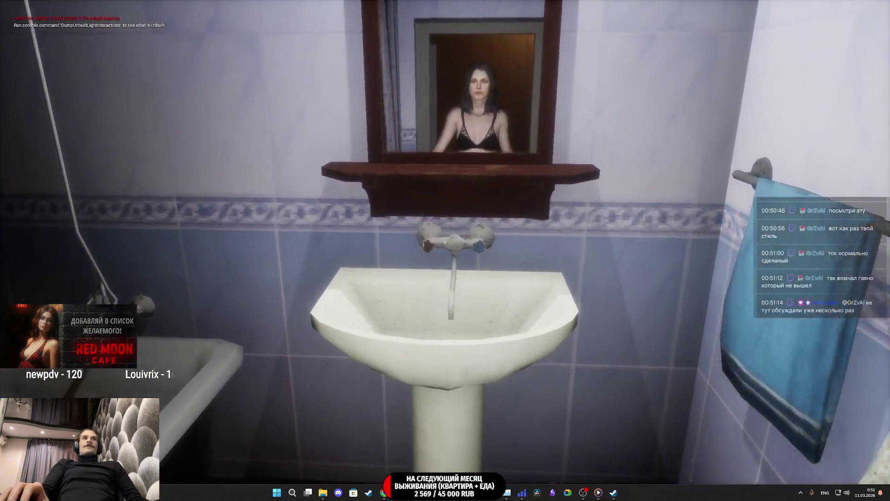
pyautogui.press('w')
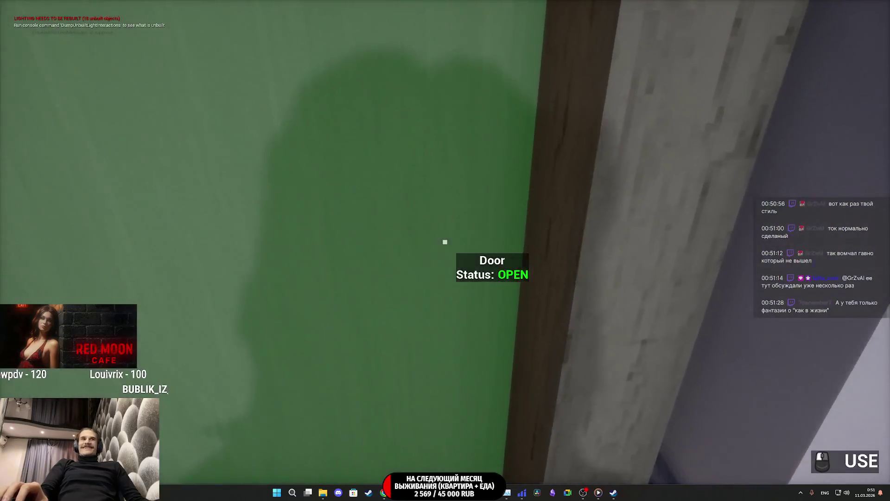
pyautogui.press('w')
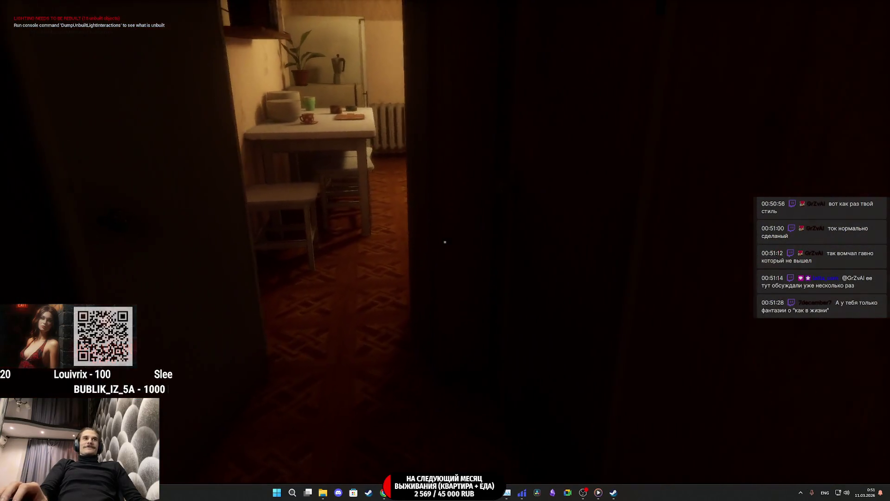
pyautogui.press('w')
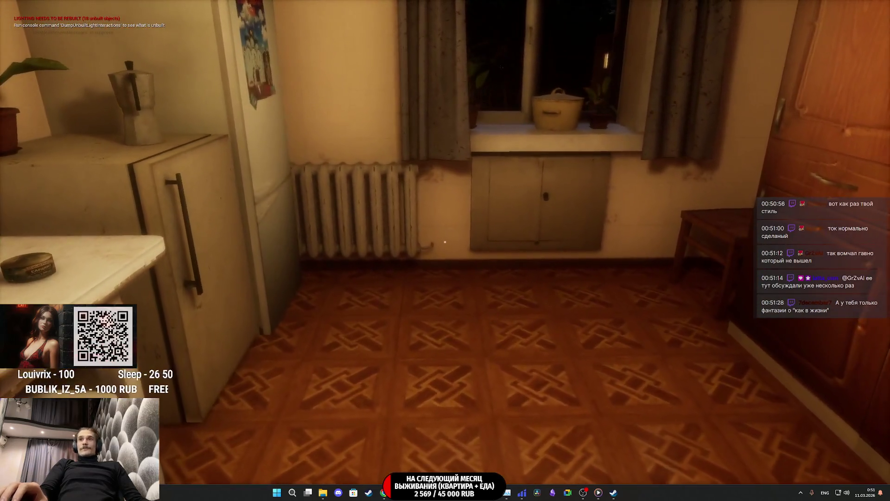
pyautogui.press('w')
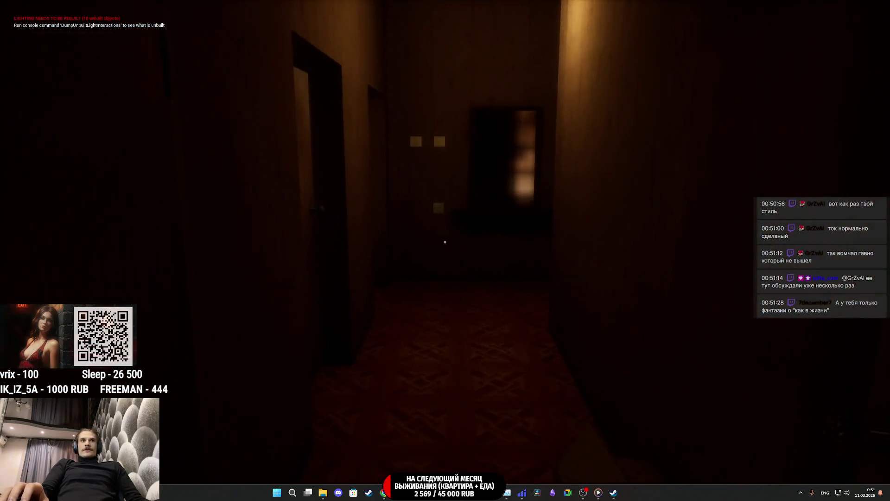
pyautogui.press('w')
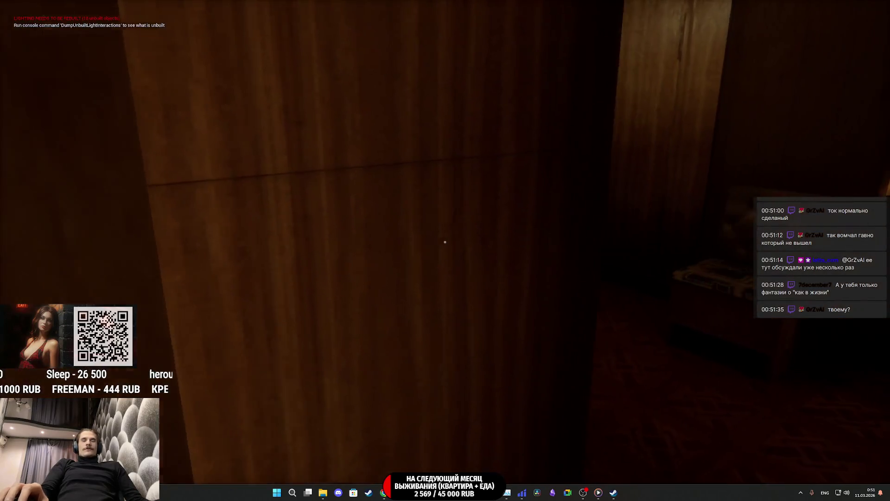
pyautogui.press('w')
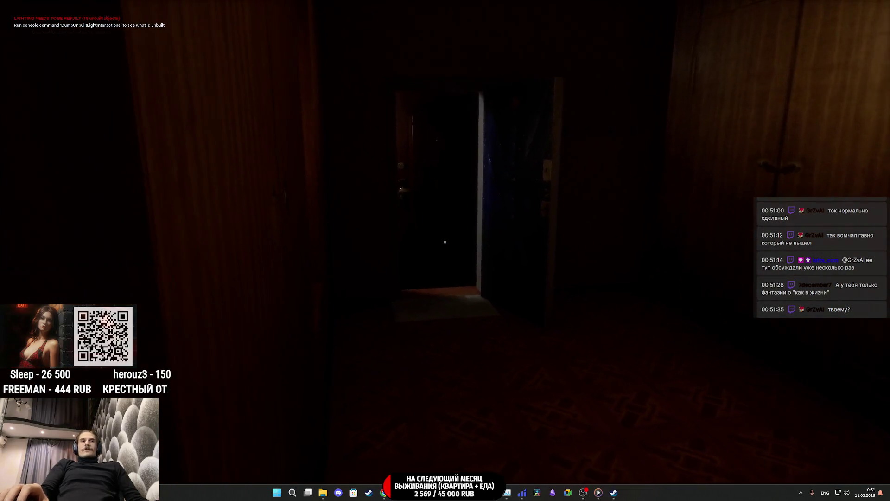
pyautogui.press('w')
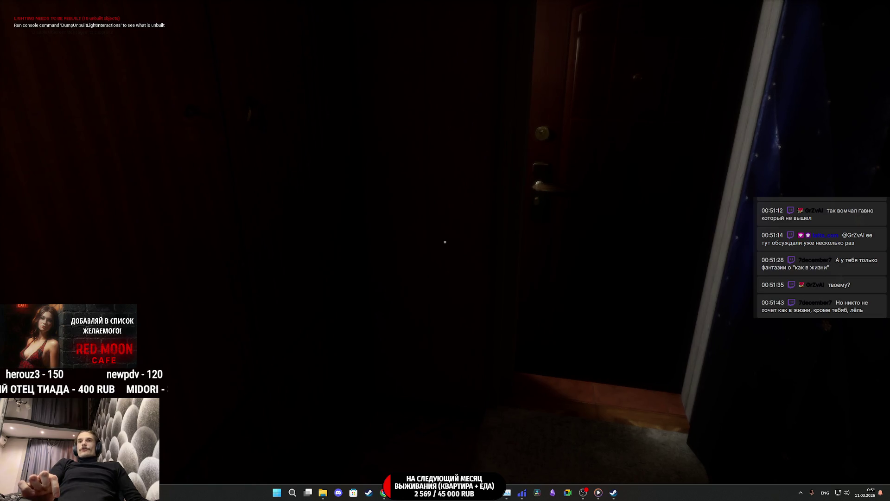
pyautogui.press('w')
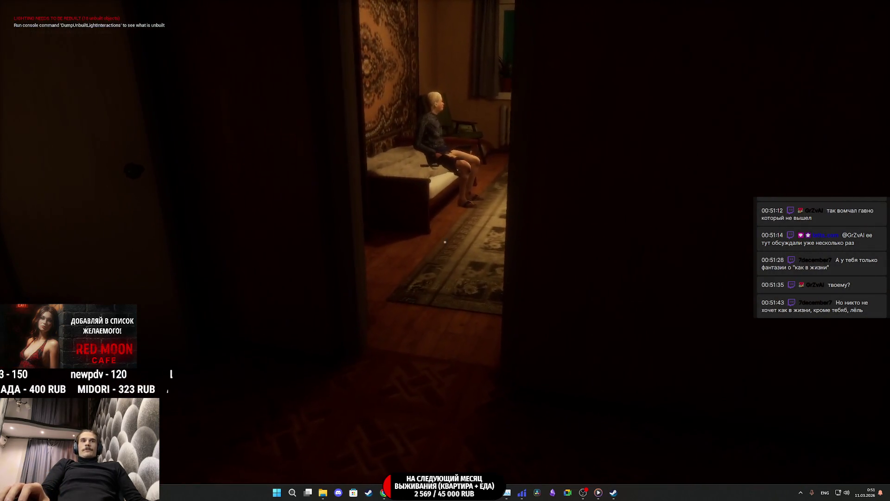
pyautogui.press('w')
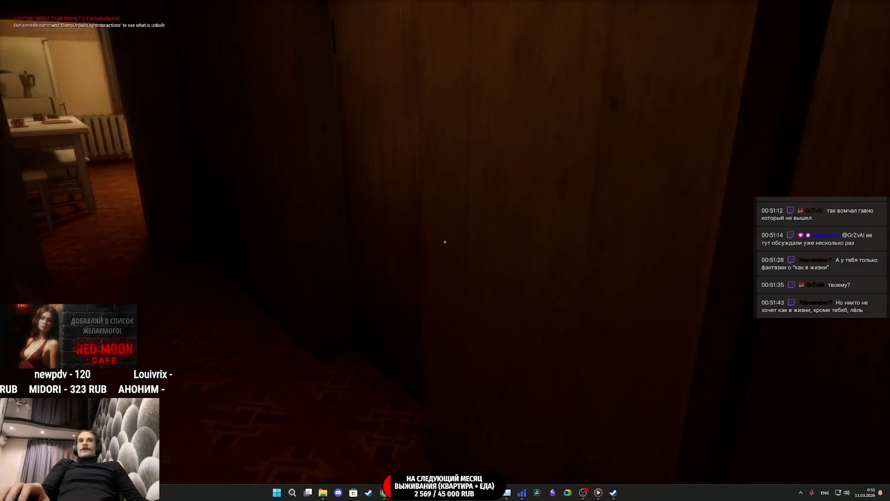
pyautogui.press('w')
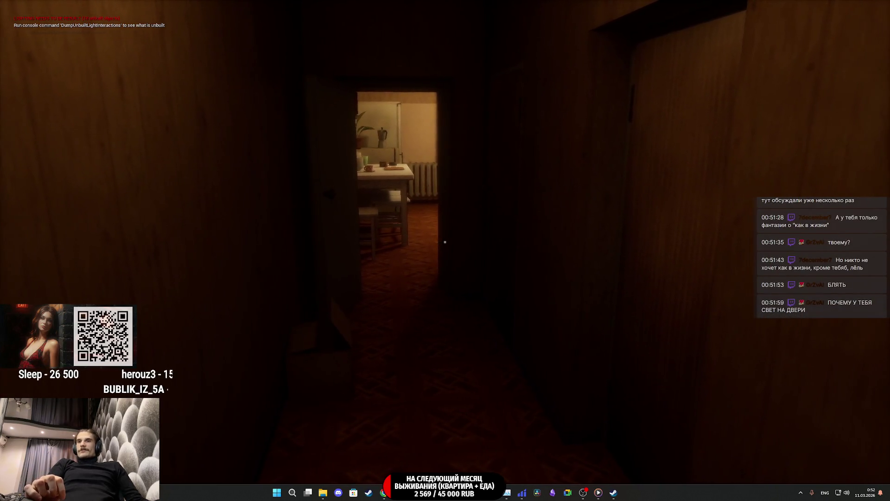
# - Walk through the kitchen onto the street past the cafe and open the grey door
pyautogui.press('w')
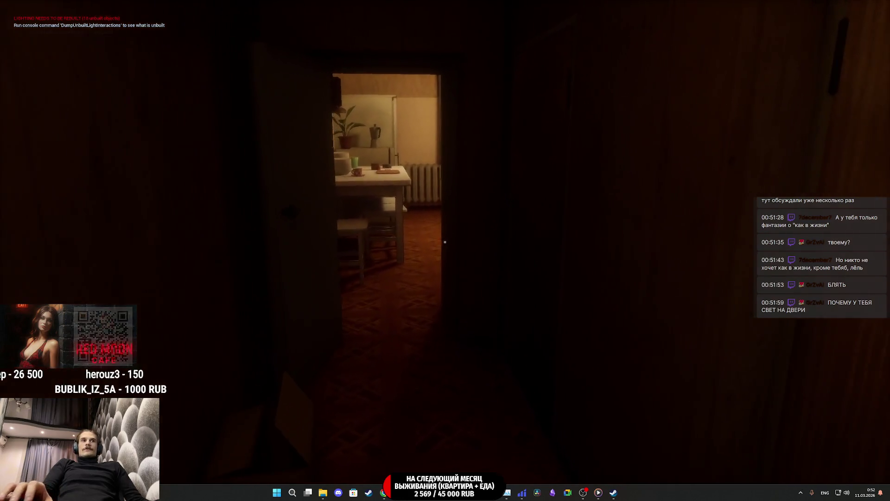
pyautogui.press('w')
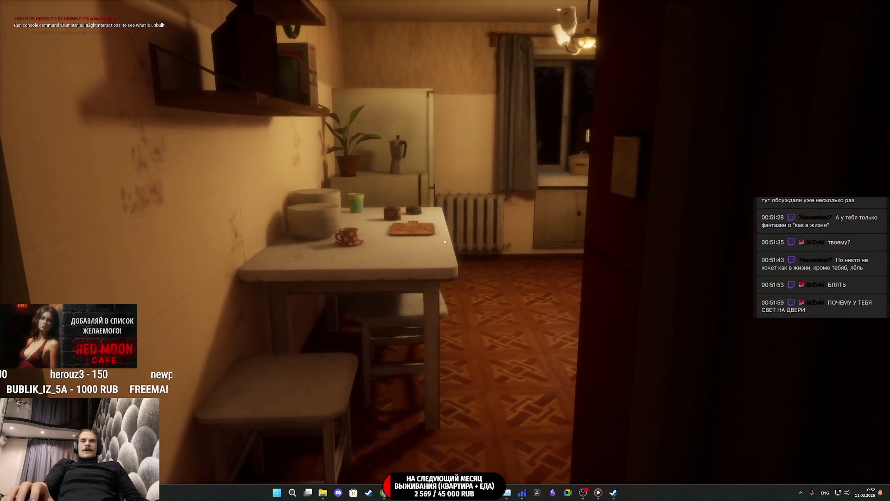
pyautogui.press('w')
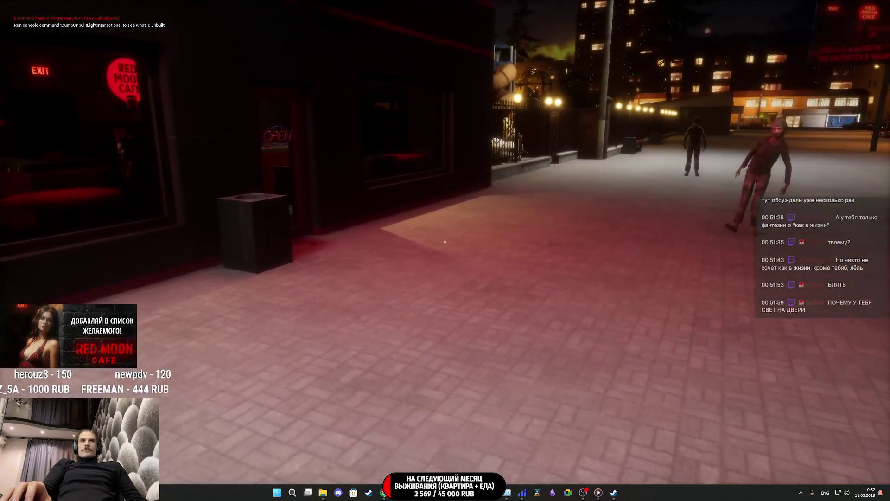
pyautogui.press('w')
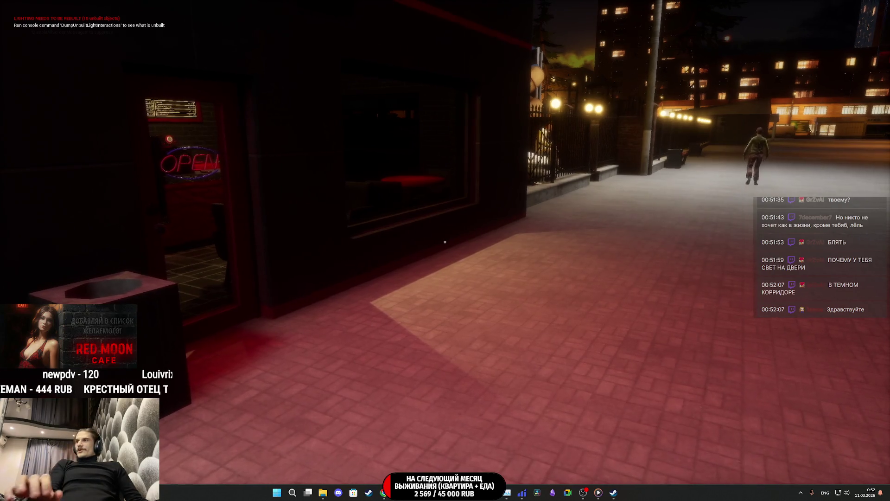
pyautogui.moveTo(445, 242)
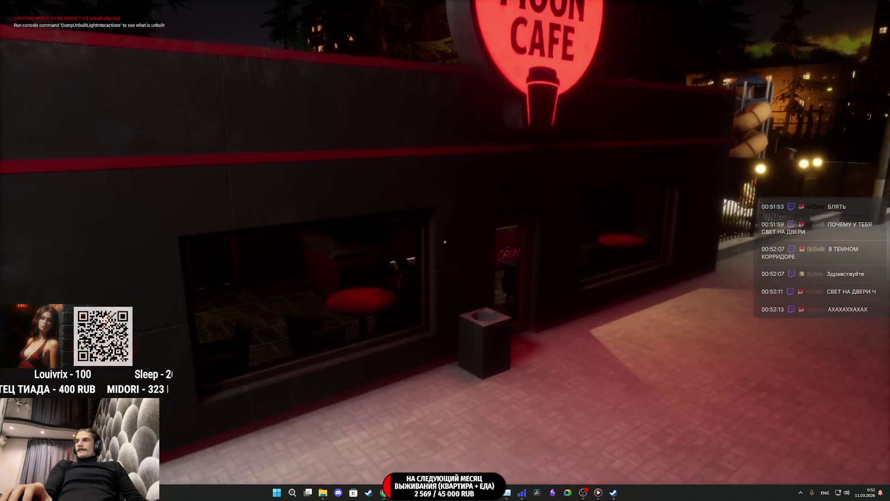
pyautogui.press('w')
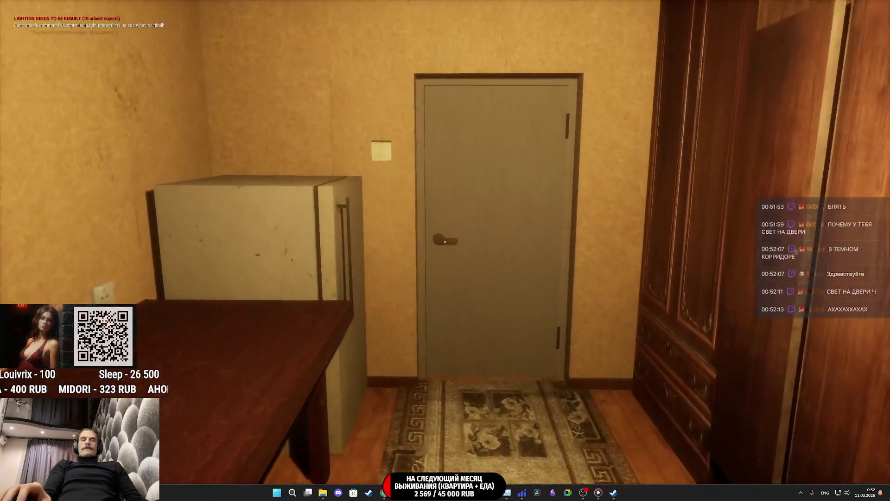
pyautogui.click(445, 242)
# - Walk down the dark corridor into the kitchen and up to the windowsill
pyautogui.moveTo(444, 241)
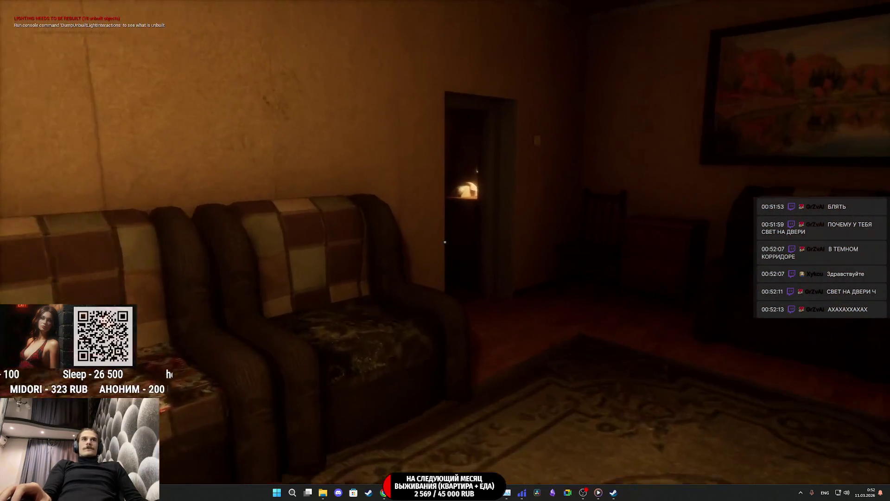
pyautogui.press('w')
pyautogui.press('w')
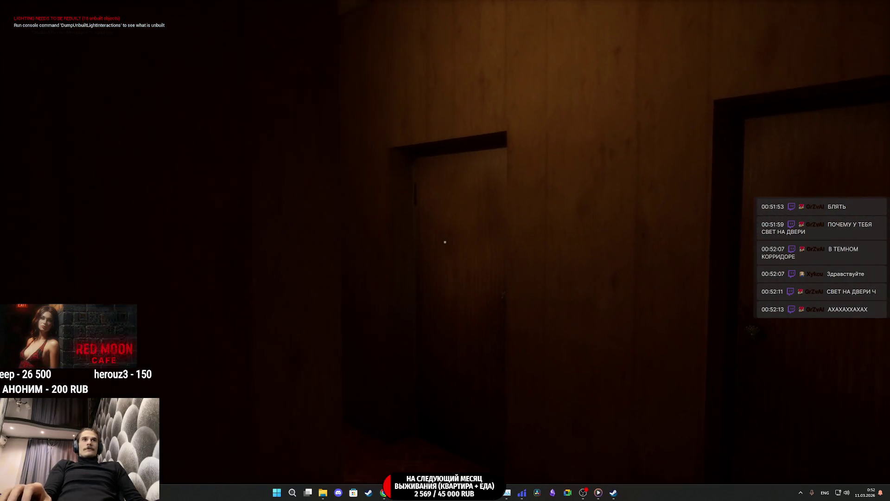
pyautogui.press('w')
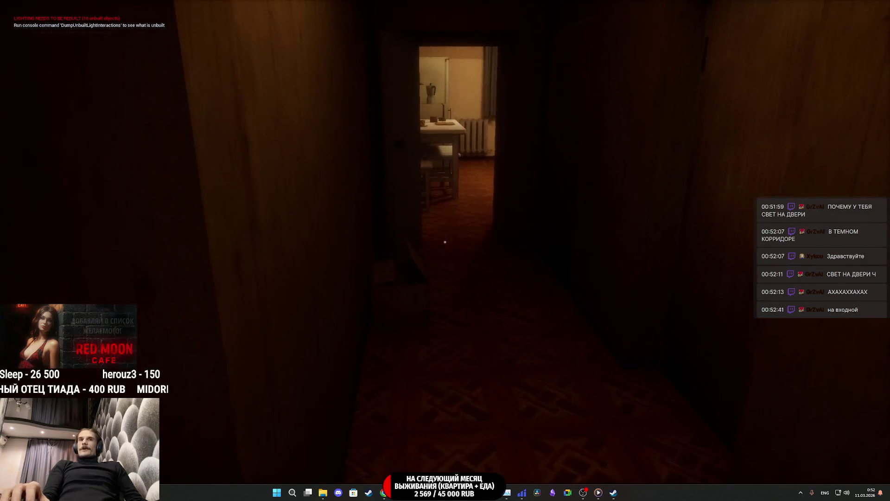
pyautogui.press('w')
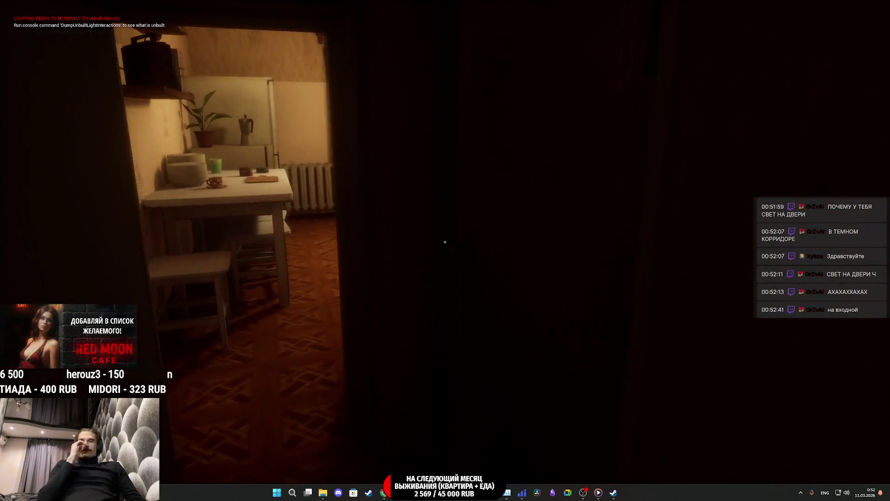
pyautogui.press('w')
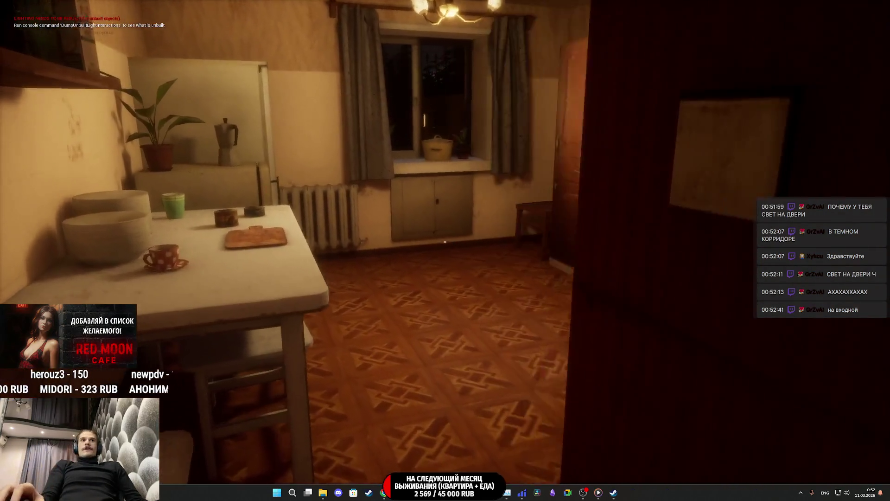
pyautogui.press('w')
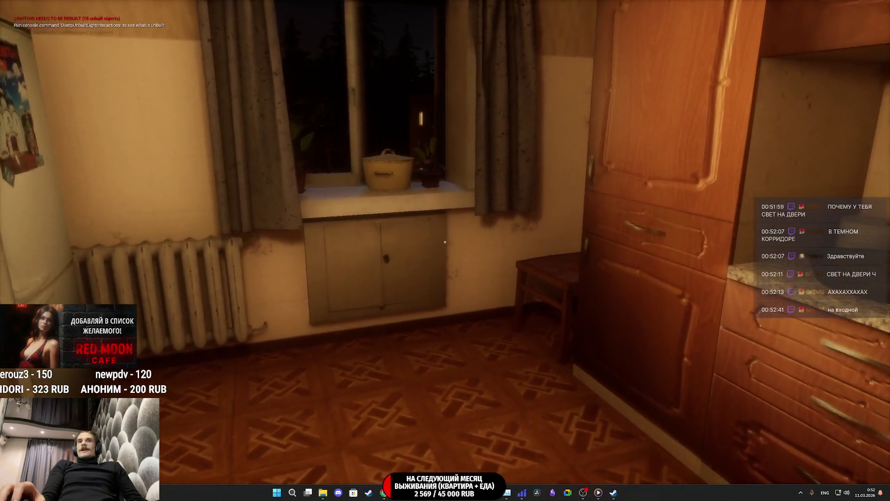
pyautogui.press('w')
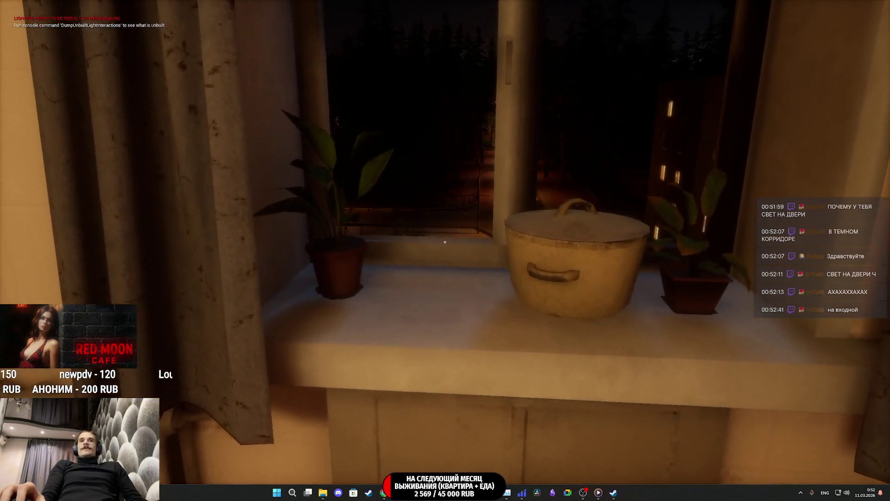
pyautogui.press('d')
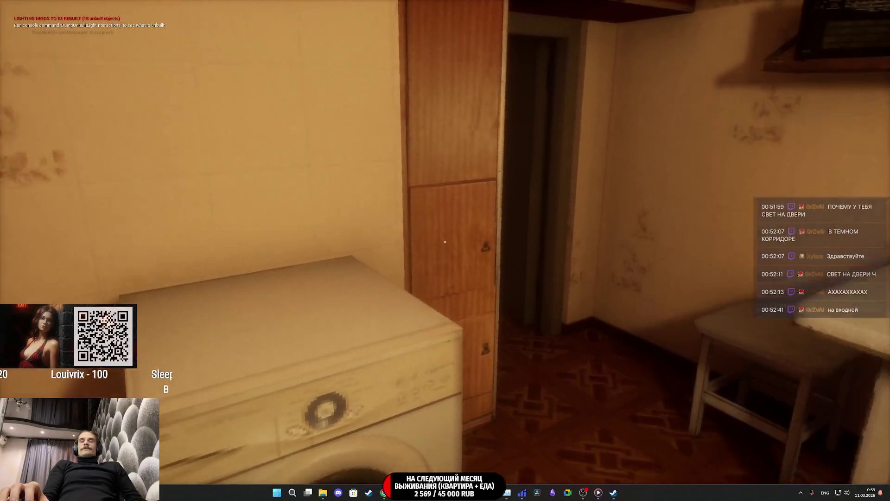
# - Walk from the kitchen down the corridor, open the door, and cross the lamp-lit room
pyautogui.press('w')
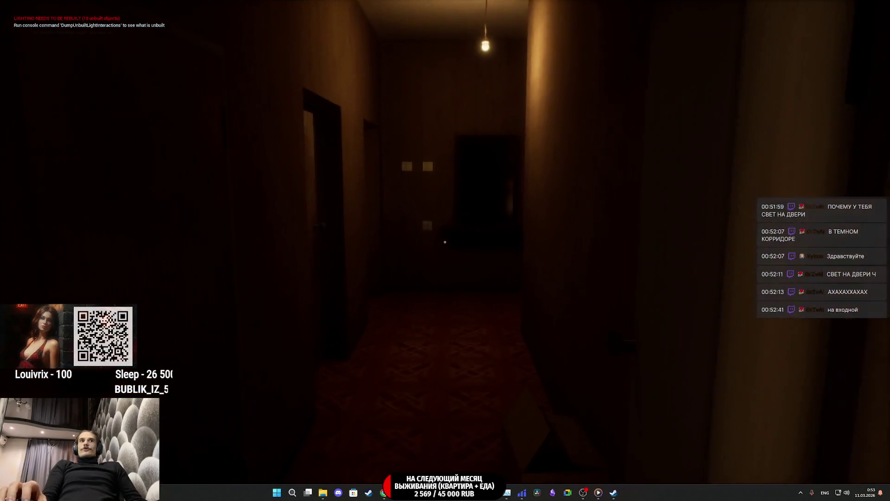
pyautogui.press('w')
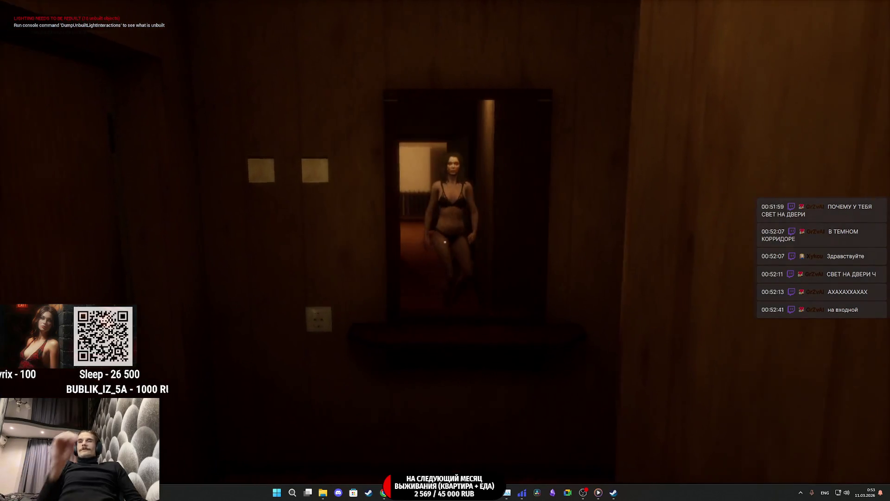
pyautogui.press('w')
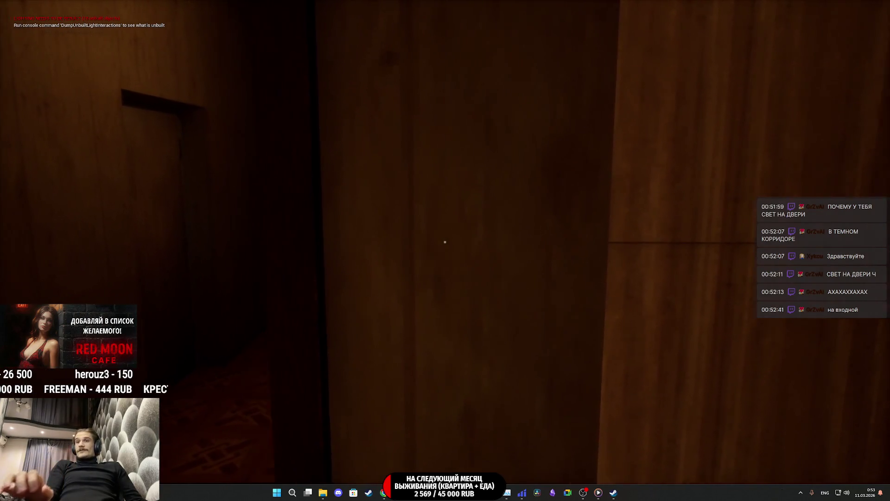
pyautogui.press('e')
pyautogui.press('w')
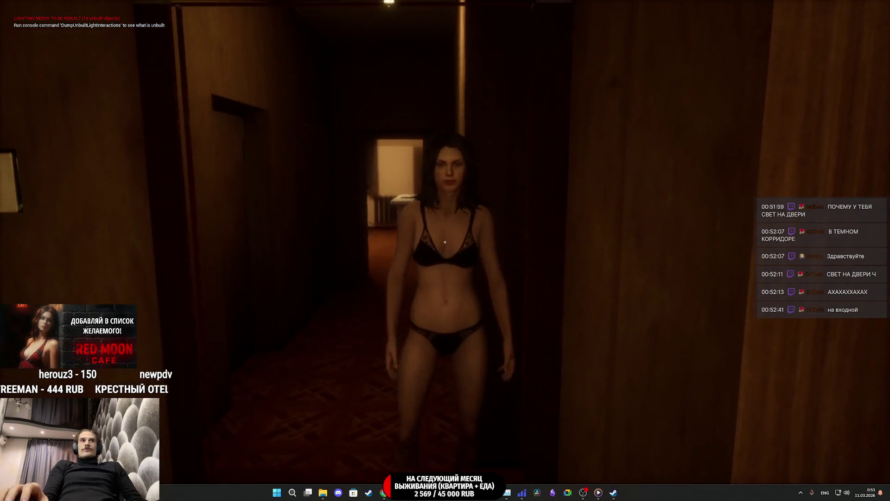
pyautogui.press('w')
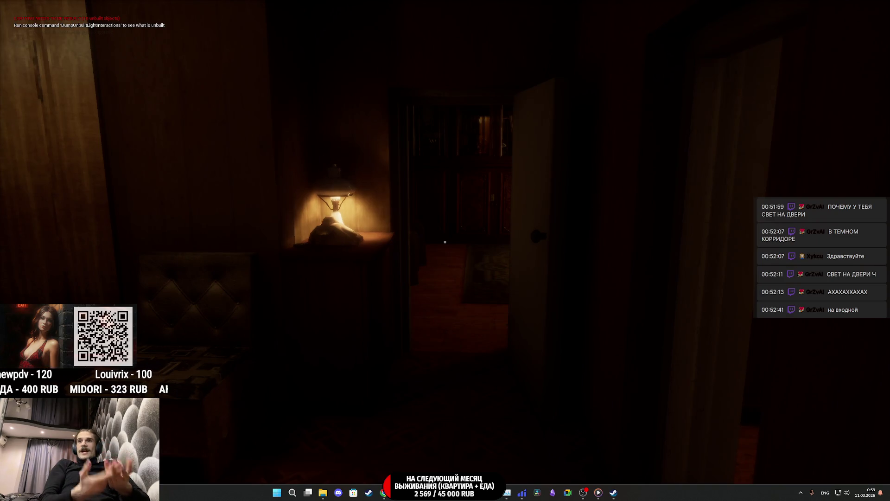
pyautogui.press('w')
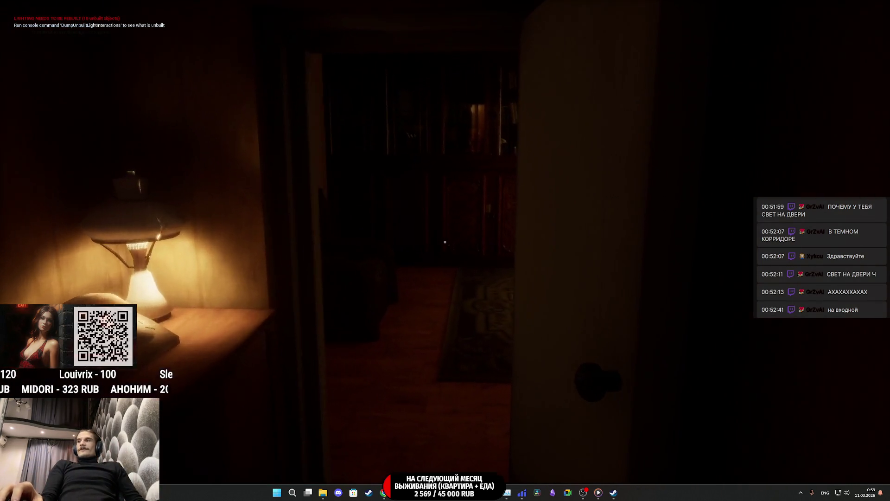
pyautogui.press('w')
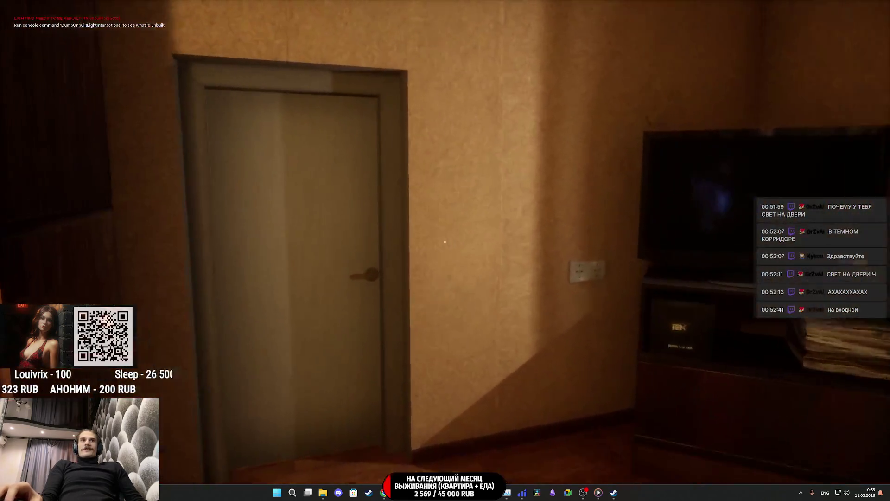
# - Open doors into the bedroom, corridor and lit kitchen, then stop Play-in-Editor with Esc
pyautogui.click(445, 242)
pyautogui.press('w')
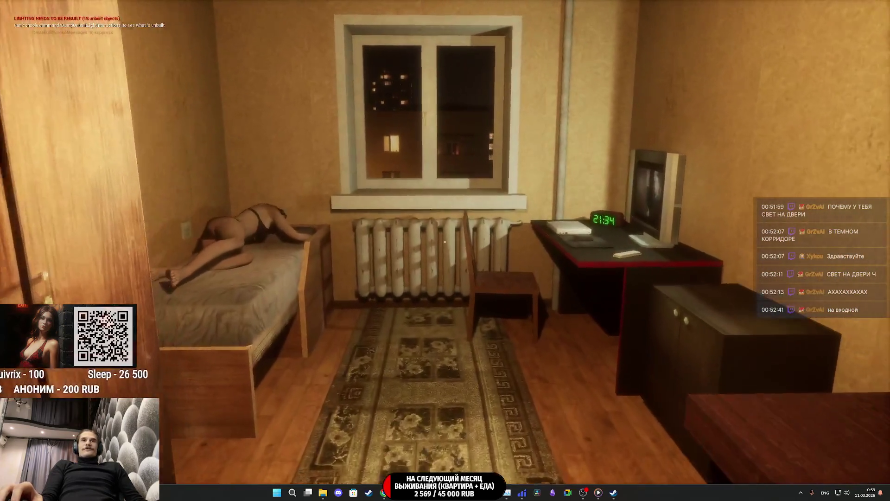
pyautogui.press('w')
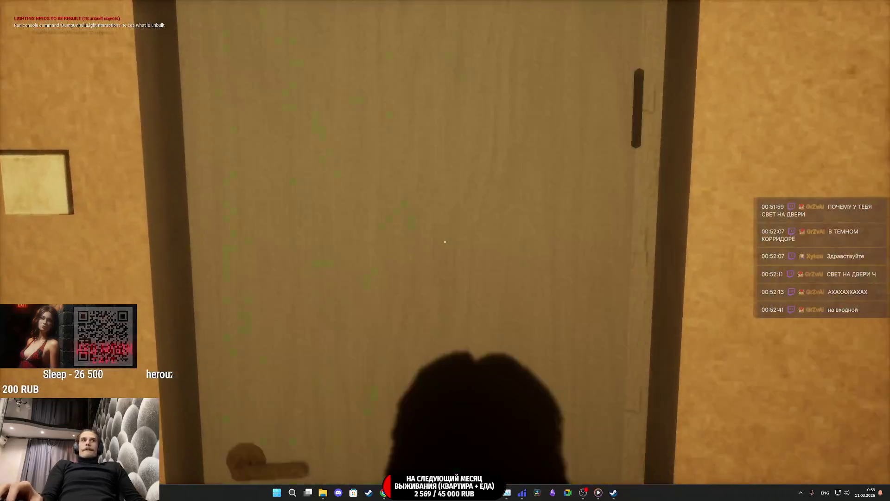
pyautogui.click(445, 242)
pyautogui.press('w')
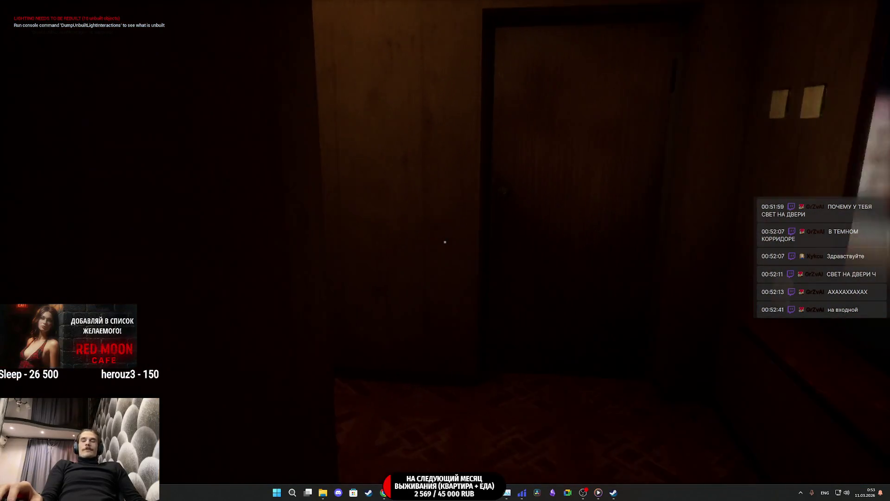
pyautogui.click(445, 242)
pyautogui.press('w')
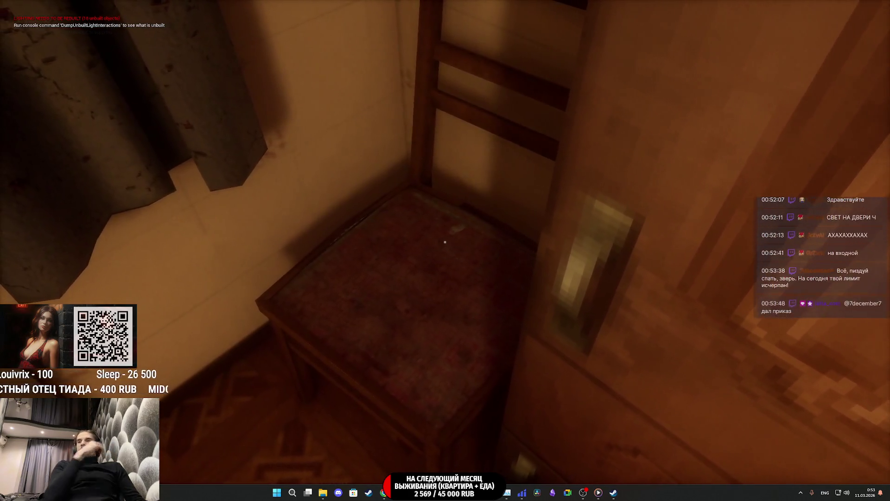
pyautogui.moveTo(445, 242)
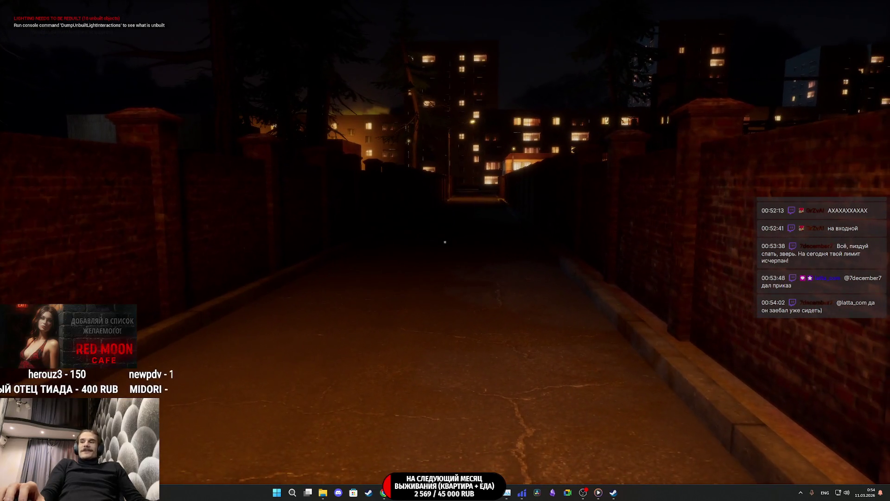
pyautogui.press('Escape')
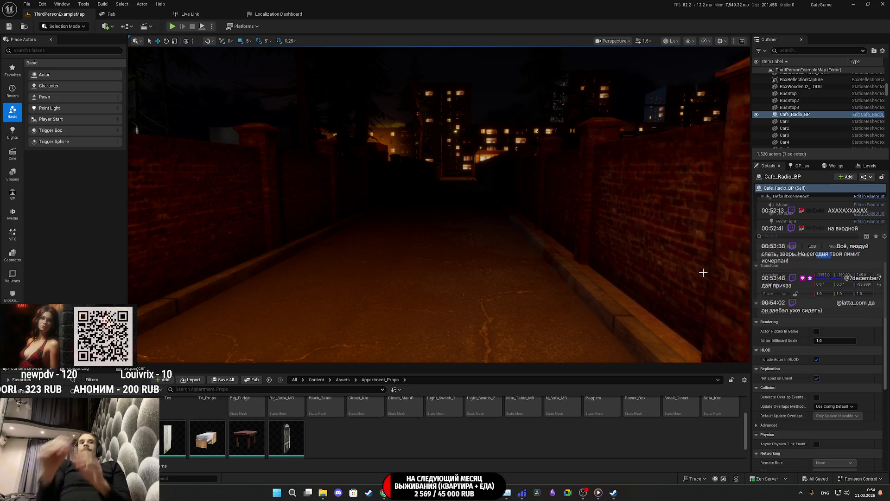
# - Flip through the Watchman store screenshots, visit its library page, then close Steam
pyautogui.click(613, 492)
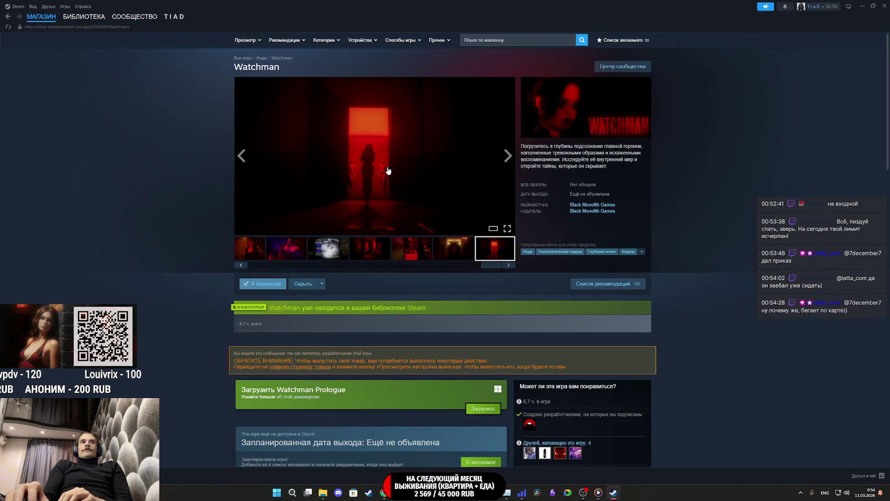
pyautogui.click(350, 189)
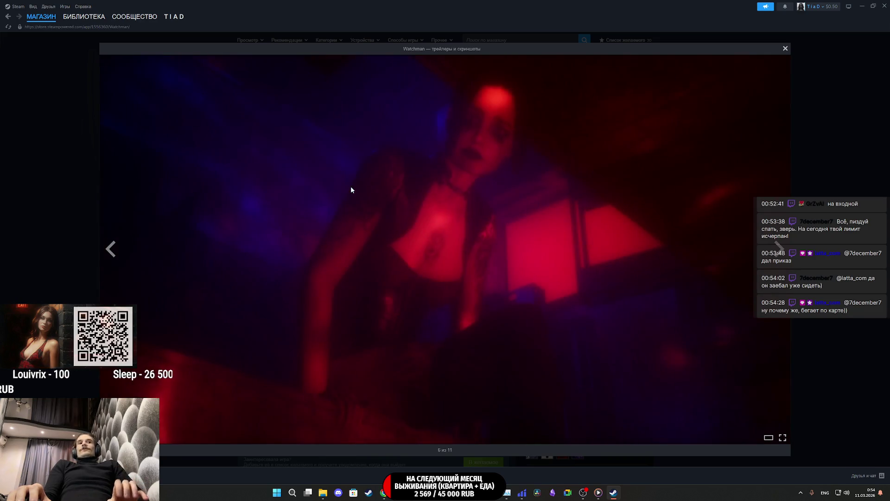
pyautogui.press('Right')
pyautogui.press('Right')
pyautogui.press('Right')
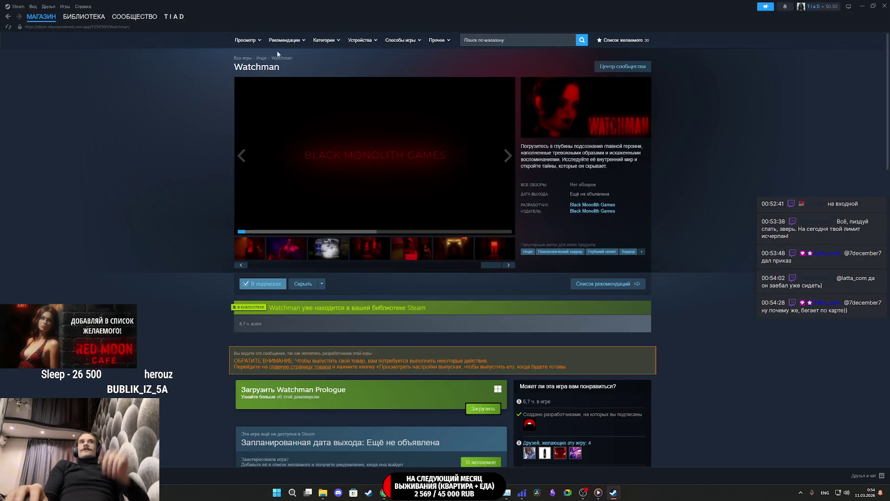
pyautogui.click(84, 16)
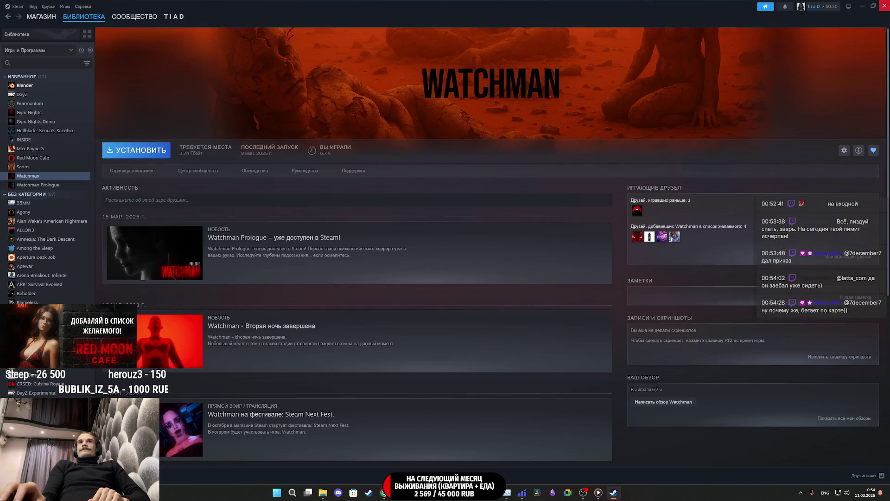
pyautogui.click(884, 6)
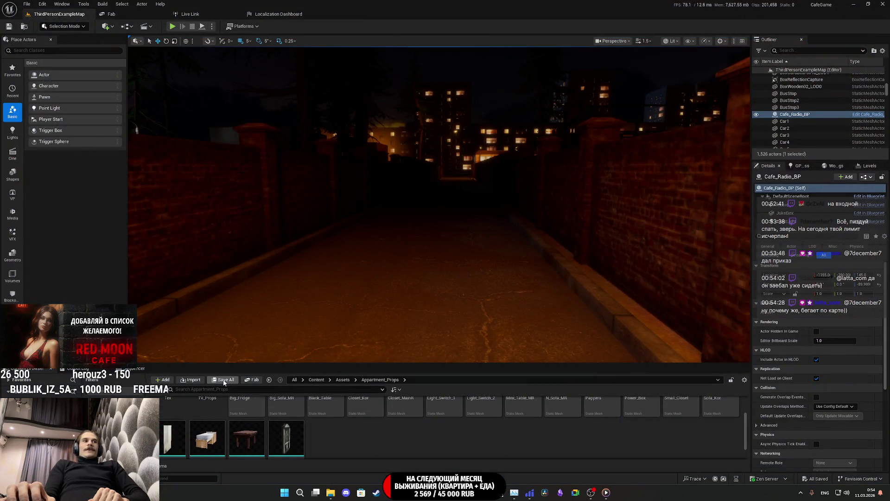